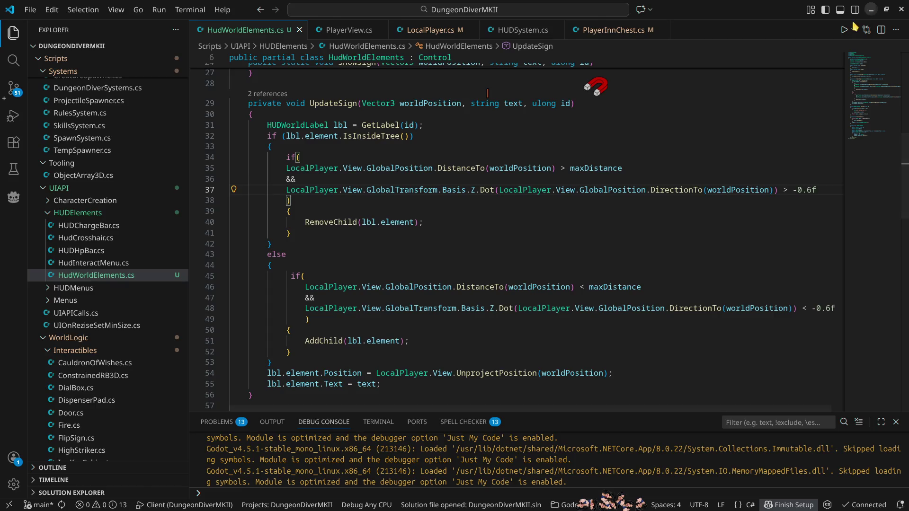
# Switch to the Godot editor and run the Pugnarium project
pyautogui.click(756, 28)
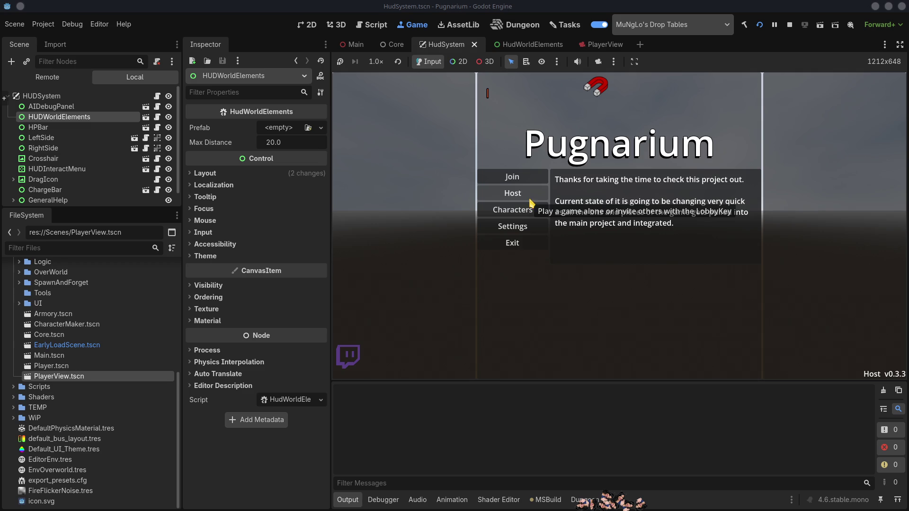
# Host a game from the main menu and enter the world with the chosen character
pyautogui.click(530, 201)
pyautogui.click(586, 179)
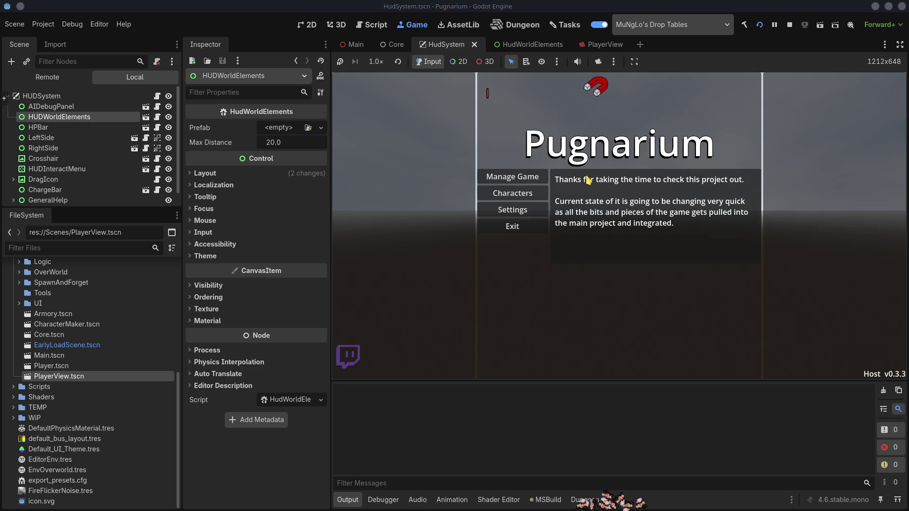
pyautogui.click(629, 183)
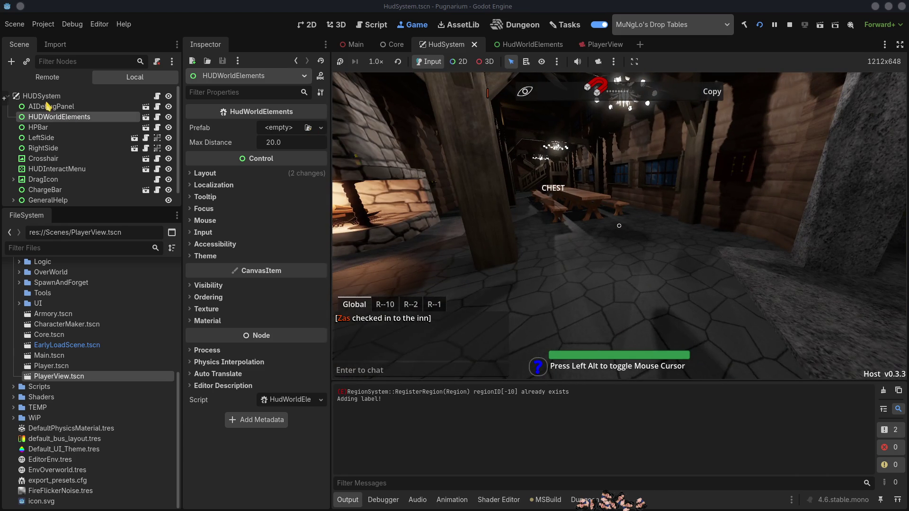
# Inspect the enlarged Remote scene tree, stop the game, and return to VS Code
pyautogui.click(47, 78)
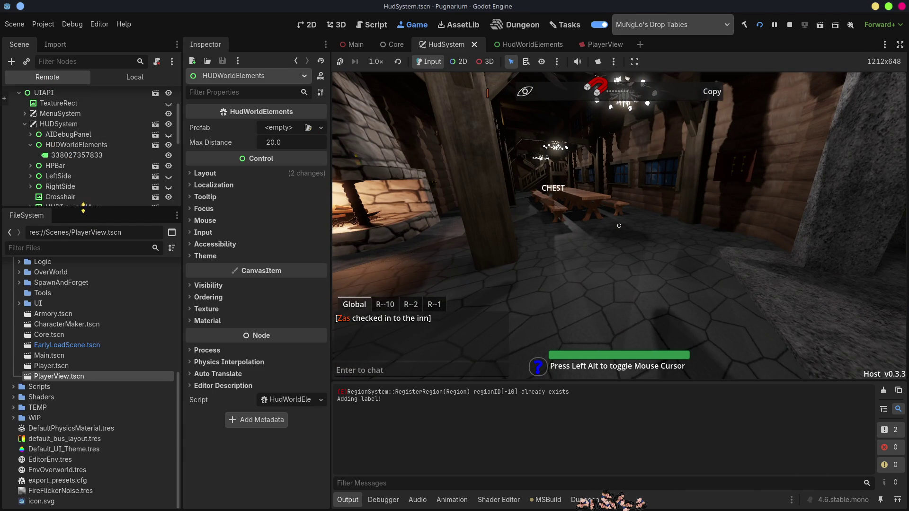
pyautogui.moveTo(83, 206); pyautogui.dragTo(83, 336)
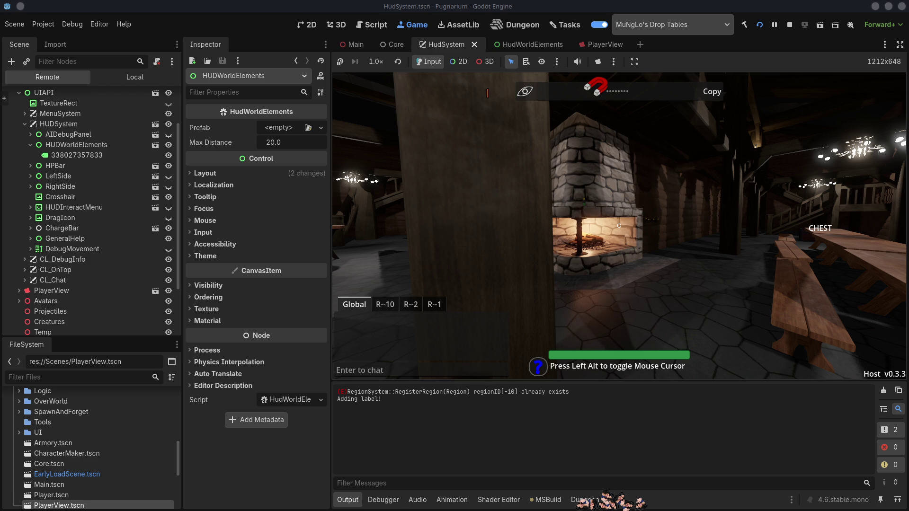
pyautogui.click(789, 25)
pyautogui.hotkey('alt', 'Tab')
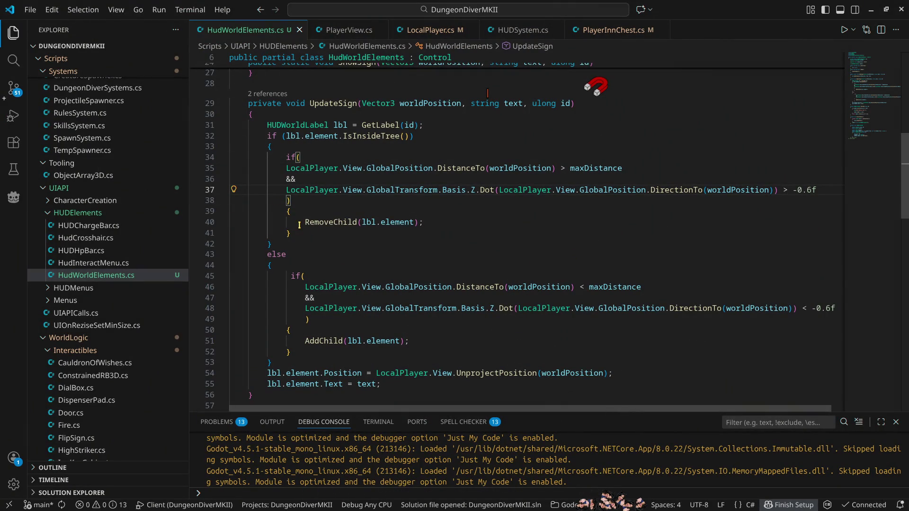
# Change the Dot thresholds on lines 48 and 37 from 0.6f to 0.75f
pyautogui.click(828, 308)
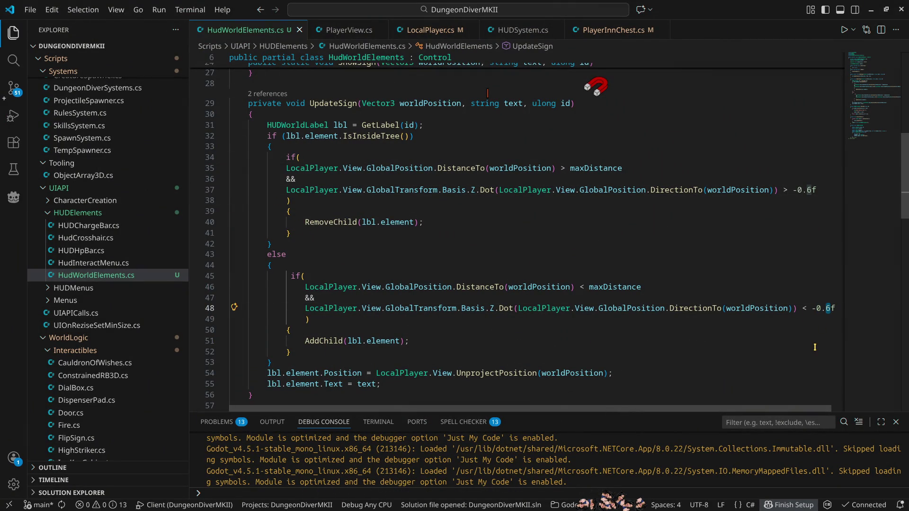
pyautogui.write('75')
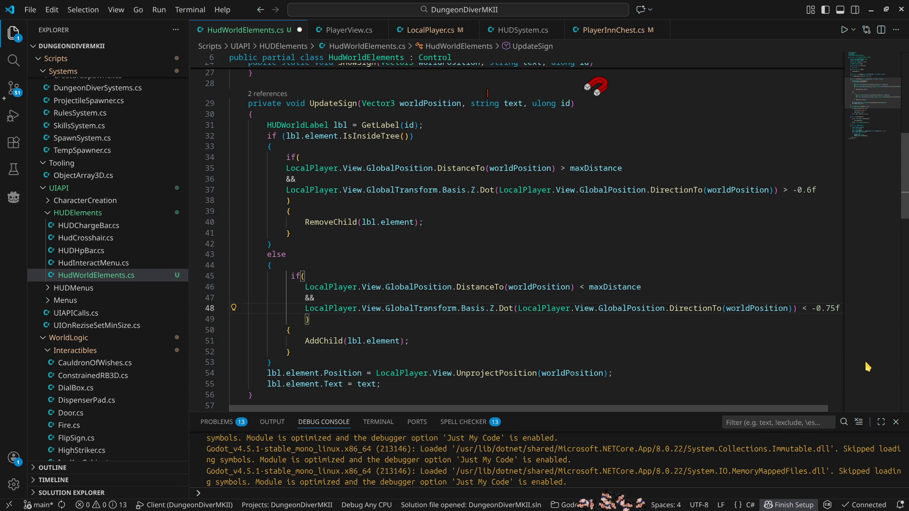
pyautogui.click(799, 190)
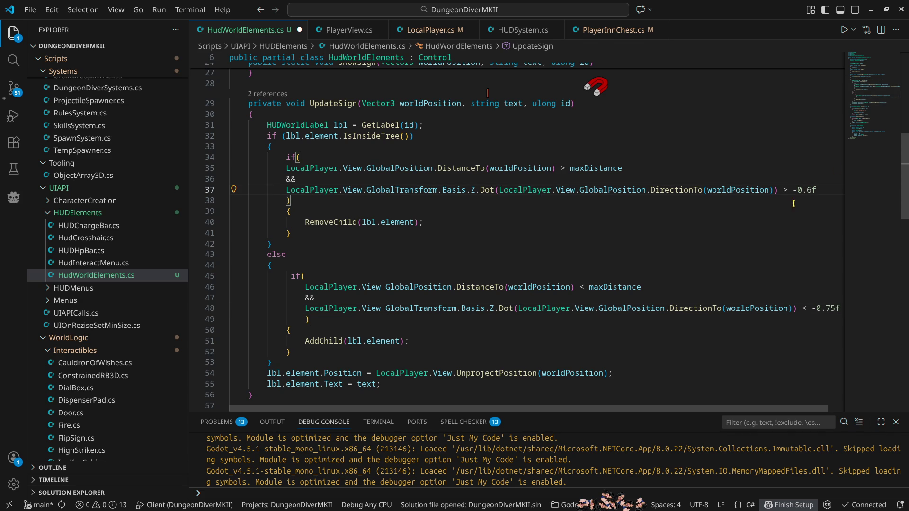
pyautogui.doubleClick(795, 189)
pyautogui.press('BackSpace')
pyautogui.write('75')
# Restore the minus sign so both thresholds read -0.75f, save, and go back to Godot
pyautogui.hotkey('ctrl', 's')
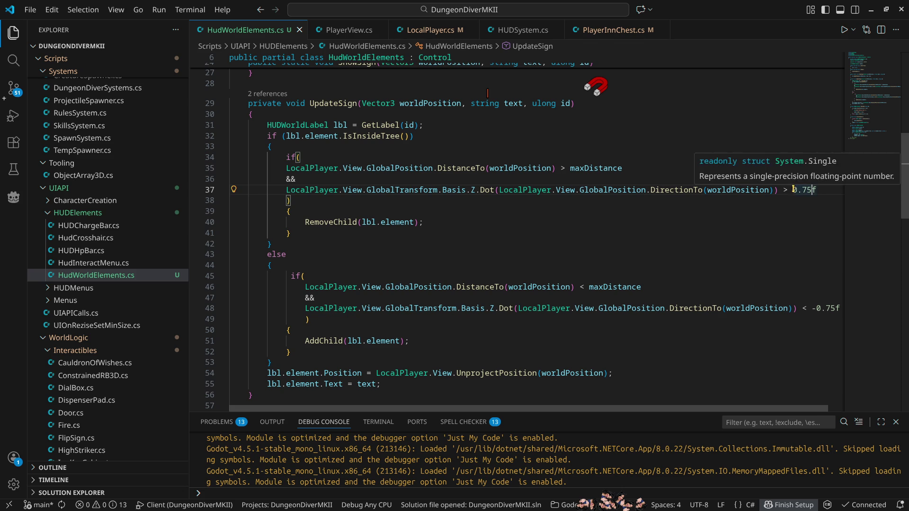
pyautogui.write('-')
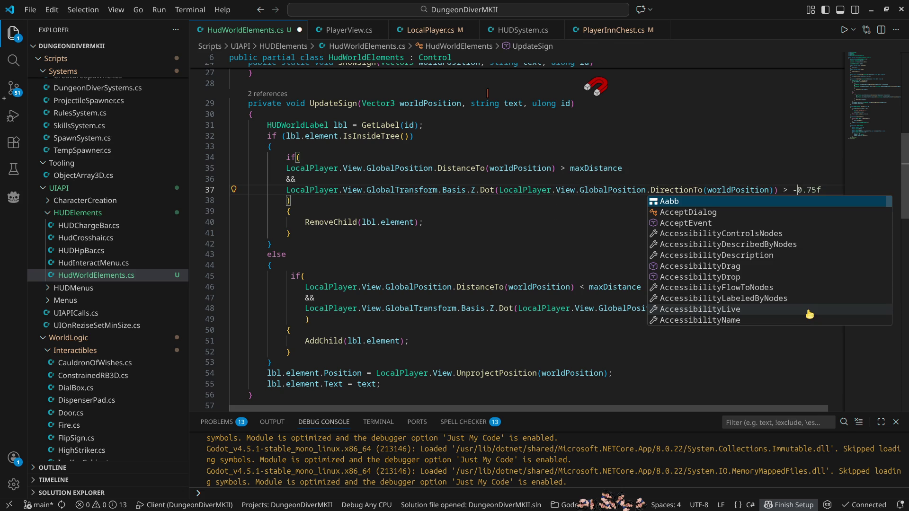
pyautogui.click(515, 204)
pyautogui.hotkey('ctrl', 's')
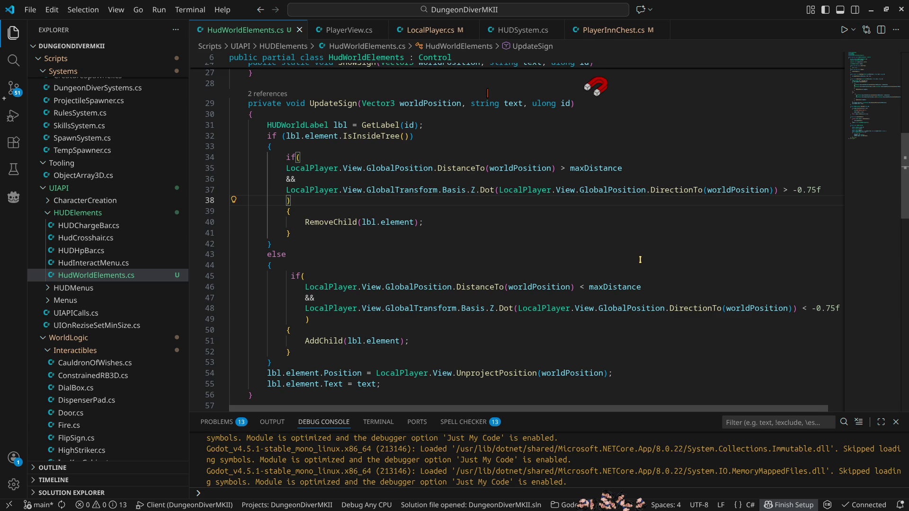
pyautogui.hotkey('alt', 'Tab')
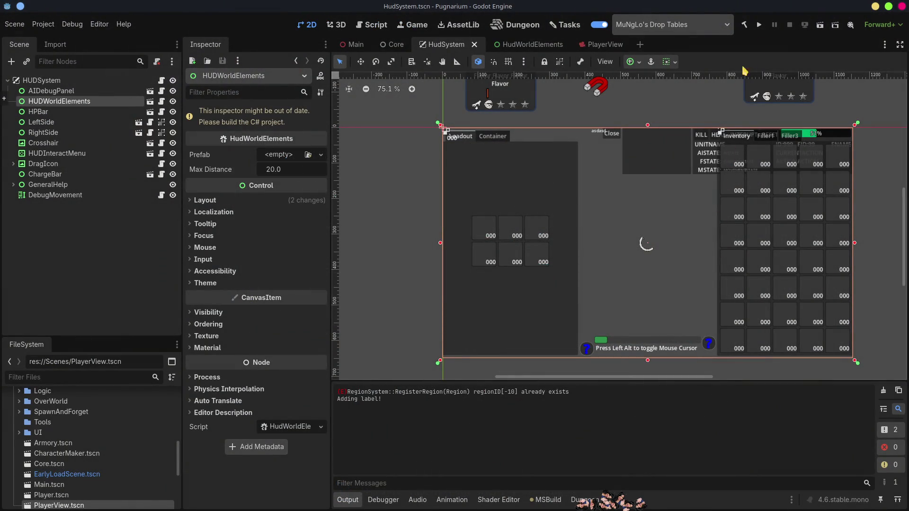
# Rebuild and run the game, then host and enter the world
pyautogui.click(759, 26)
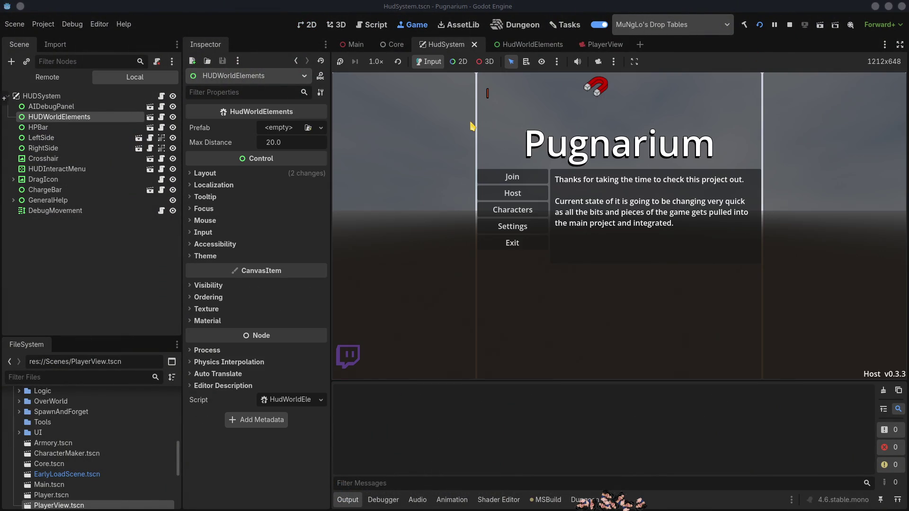
pyautogui.click(536, 193)
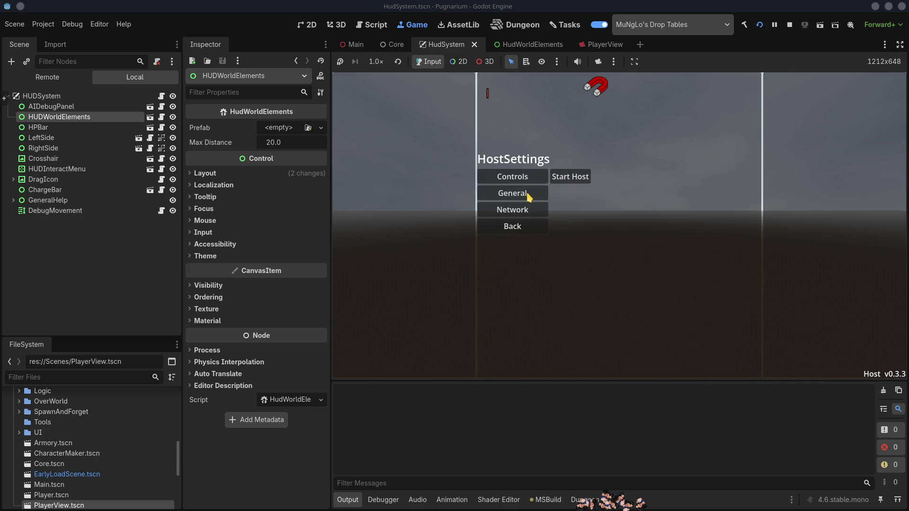
pyautogui.click(573, 176)
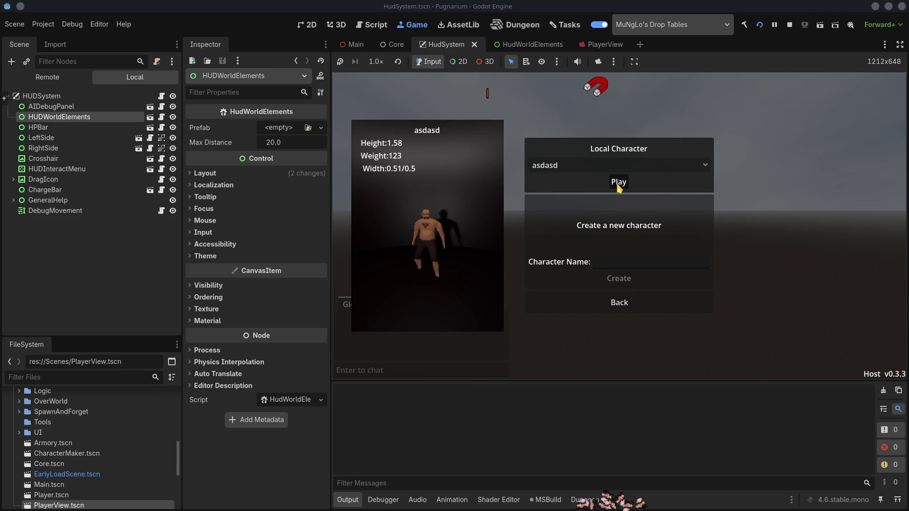
pyautogui.click(619, 182)
# Walk through the tavern past the fireplace's CHEST label, outside, and back in
pyautogui.press('w')
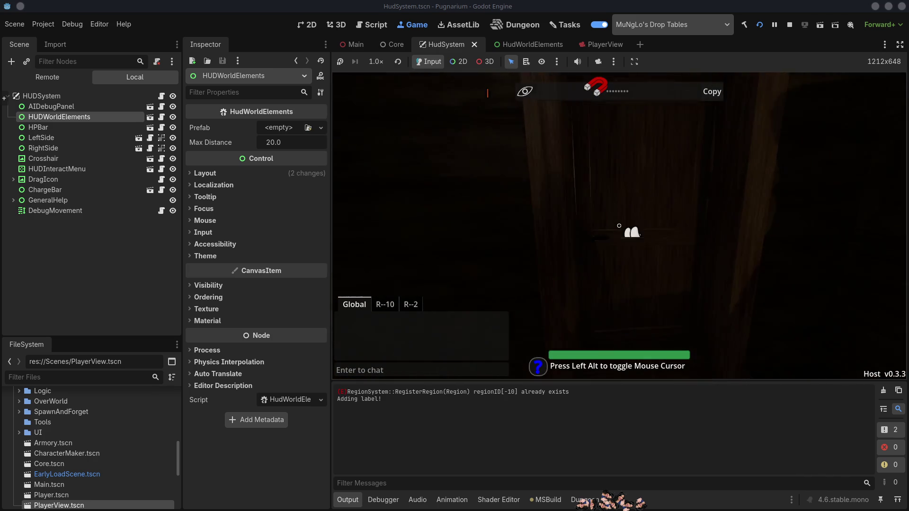
pyautogui.press('w')
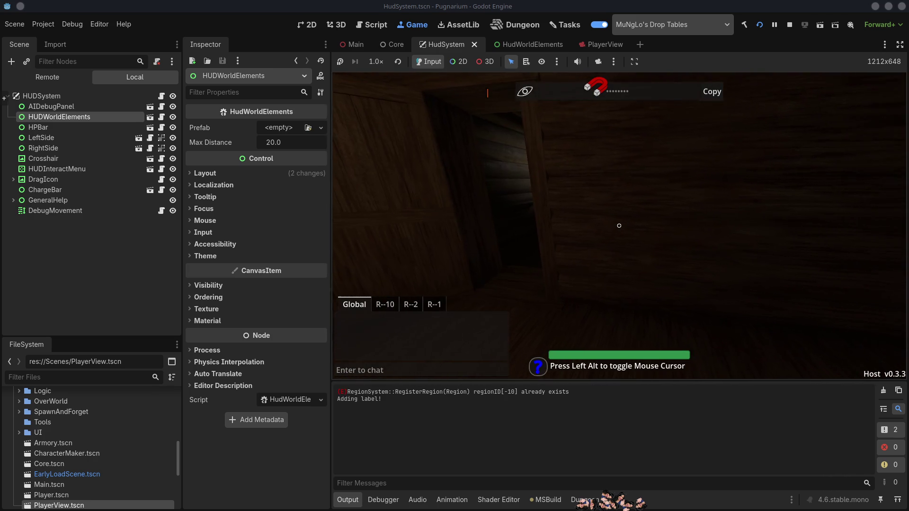
pyautogui.press('w')
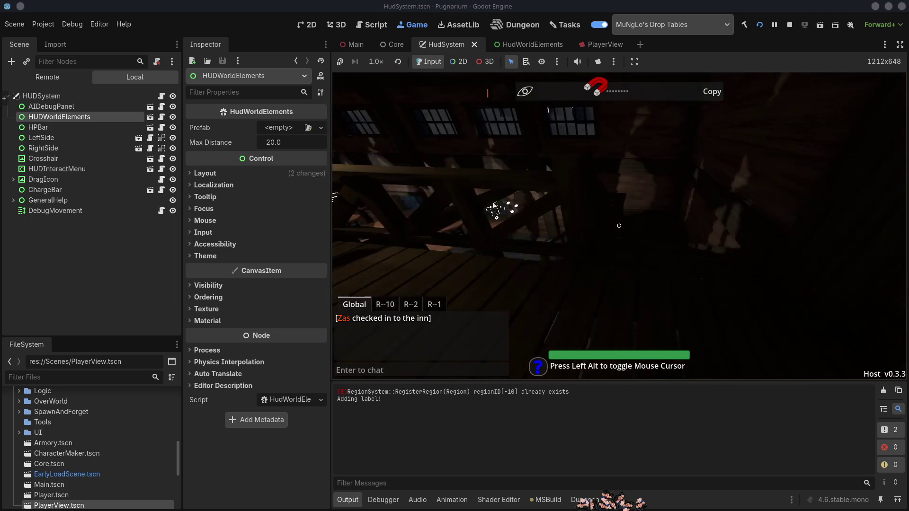
pyautogui.press('w')
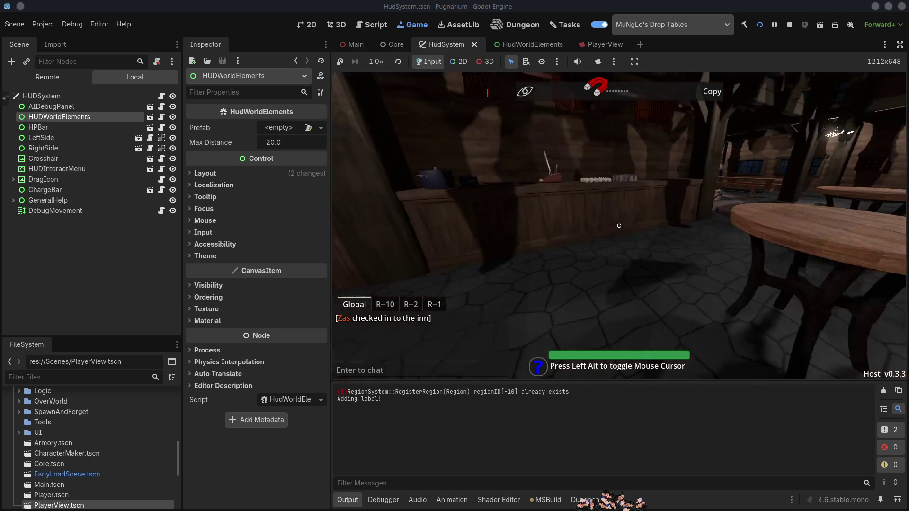
pyautogui.press('w')
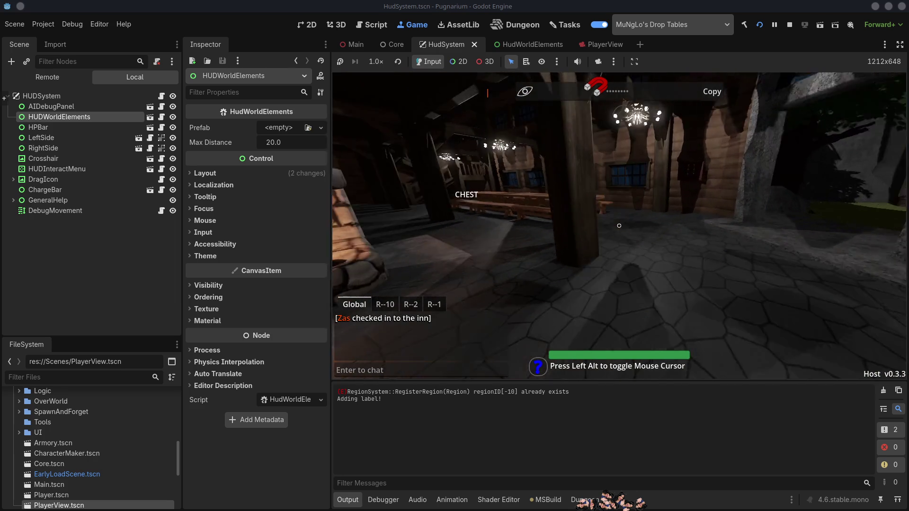
pyautogui.press('w')
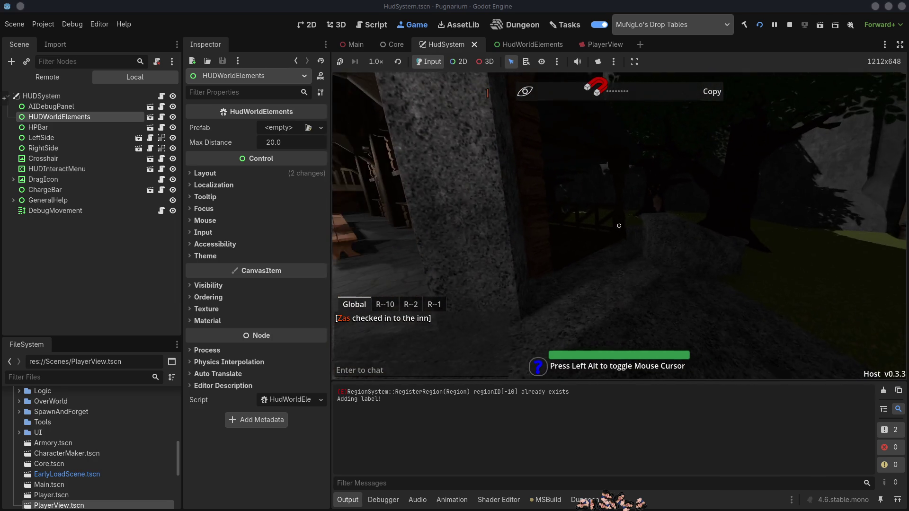
pyautogui.press('w')
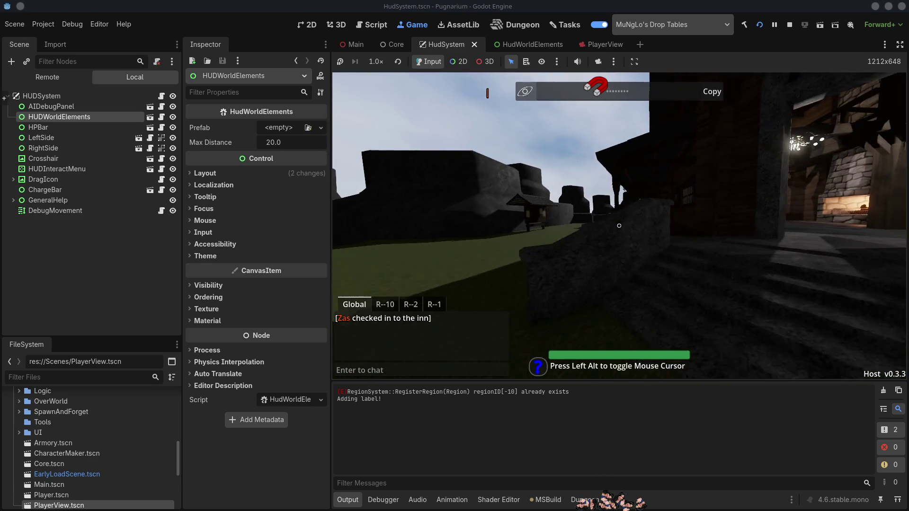
pyautogui.press('w')
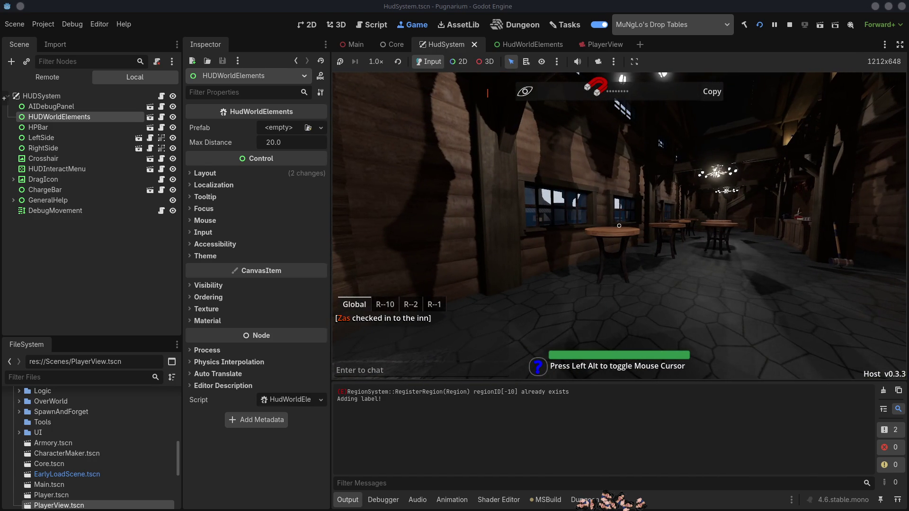
# With the Remote tree shown, walk toward the fireplace and tables, then stop the game
pyautogui.click(56, 77)
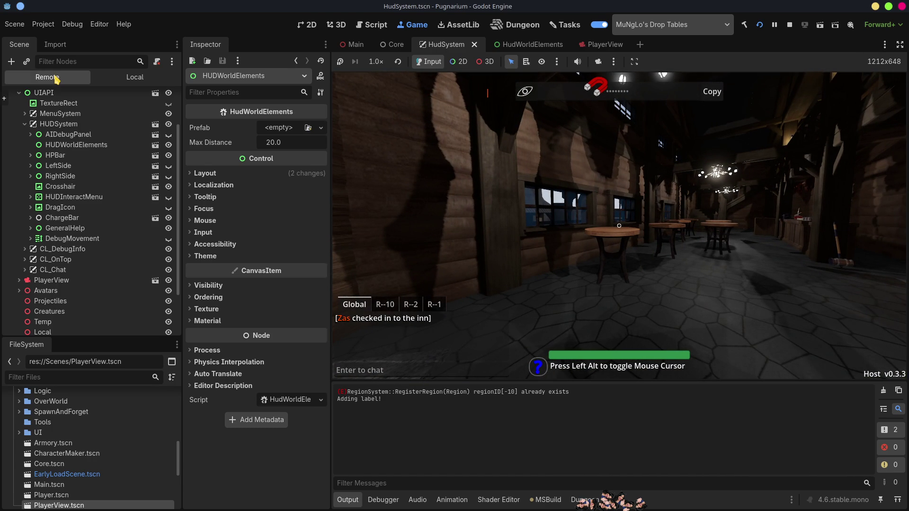
pyautogui.press('w')
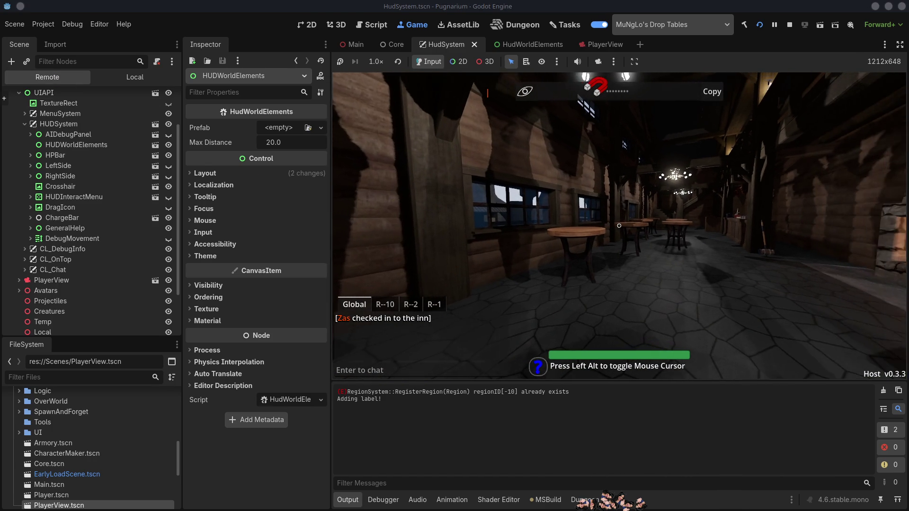
pyautogui.press('w')
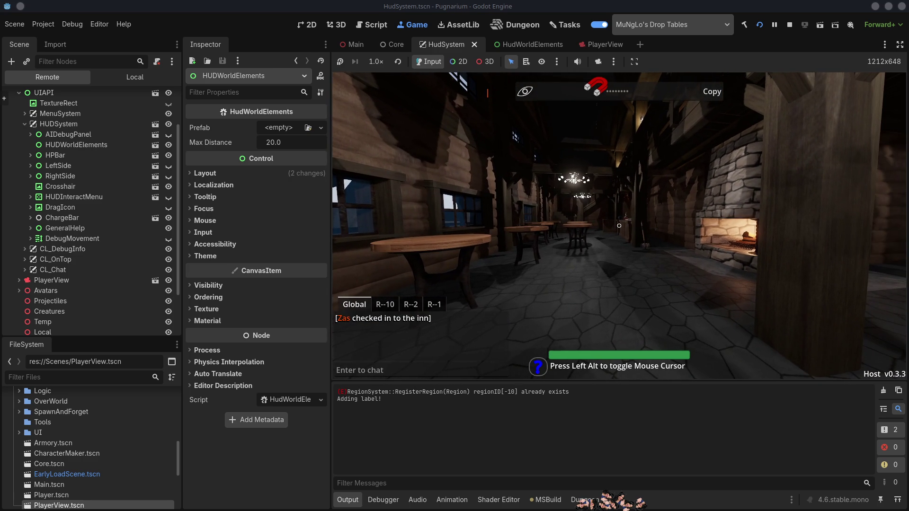
pyautogui.press('w')
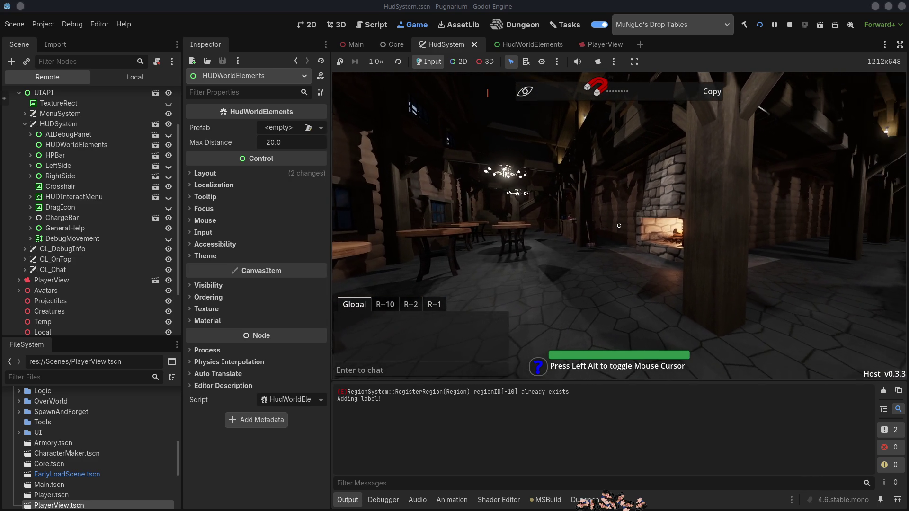
pyautogui.press('w')
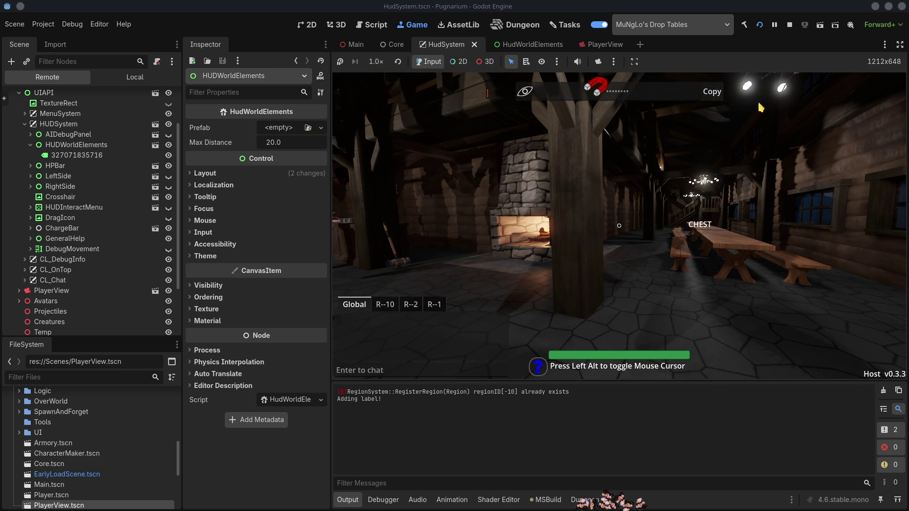
pyautogui.click(790, 25)
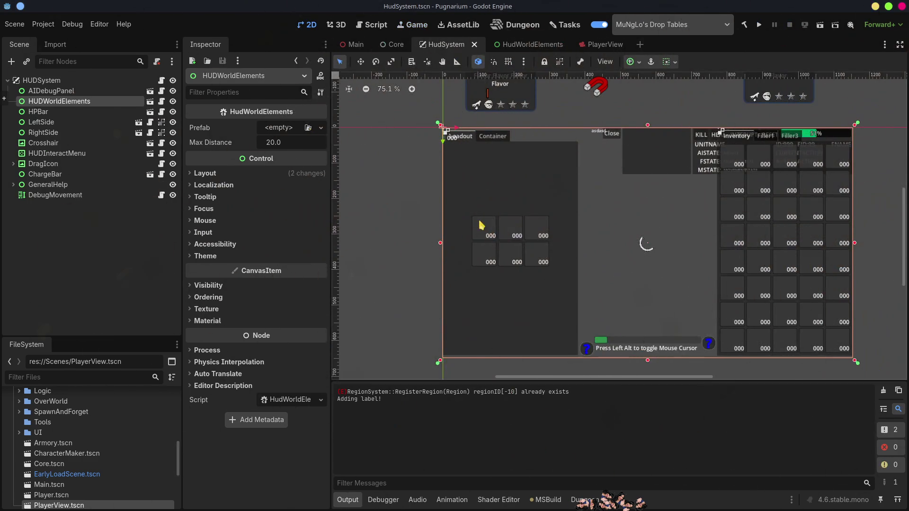
# Replace && with || on line 36 of HudWorldElements.cs, then rebuild and run from Godot
pyautogui.hotkey('alt', 'Tab')
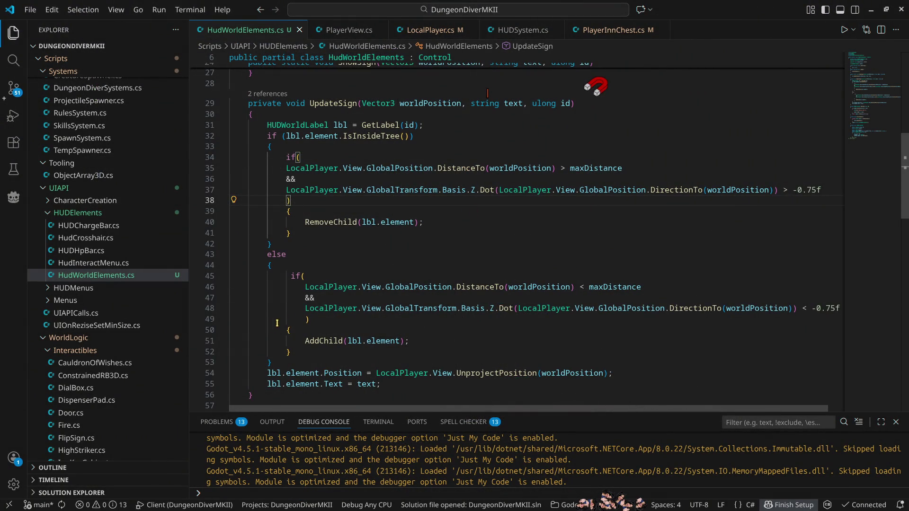
pyautogui.click(323, 297)
pyautogui.press('BackSpace')
pyautogui.press('BackSpace')
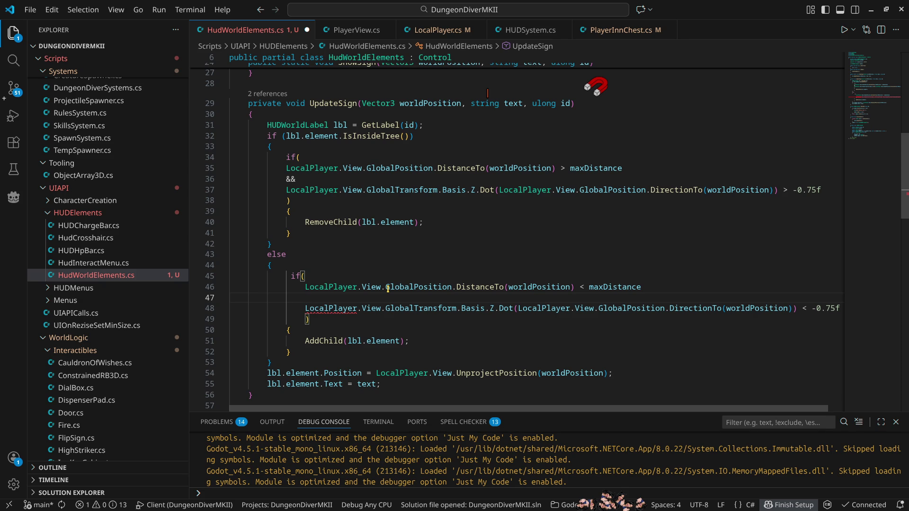
pyautogui.write('&&')
pyautogui.click(328, 179)
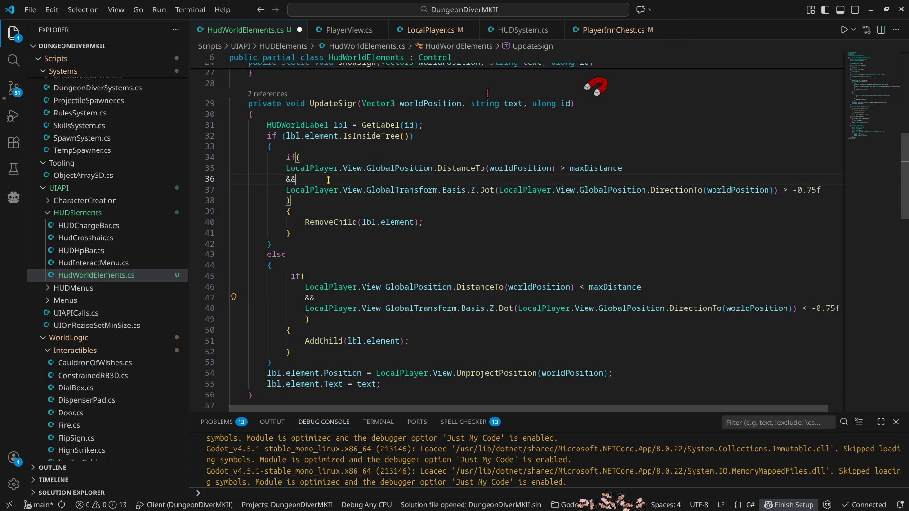
pyautogui.press('BackSpace')
pyautogui.press('BackSpace')
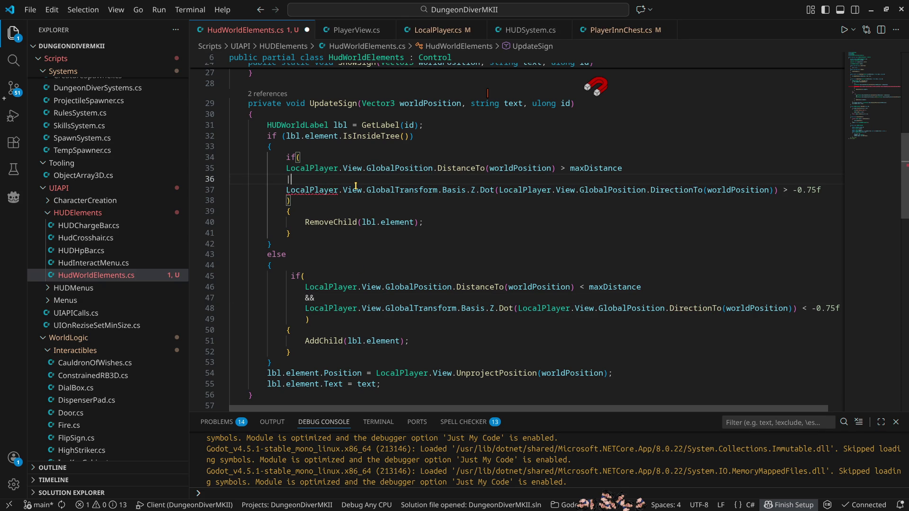
pyautogui.write('|')
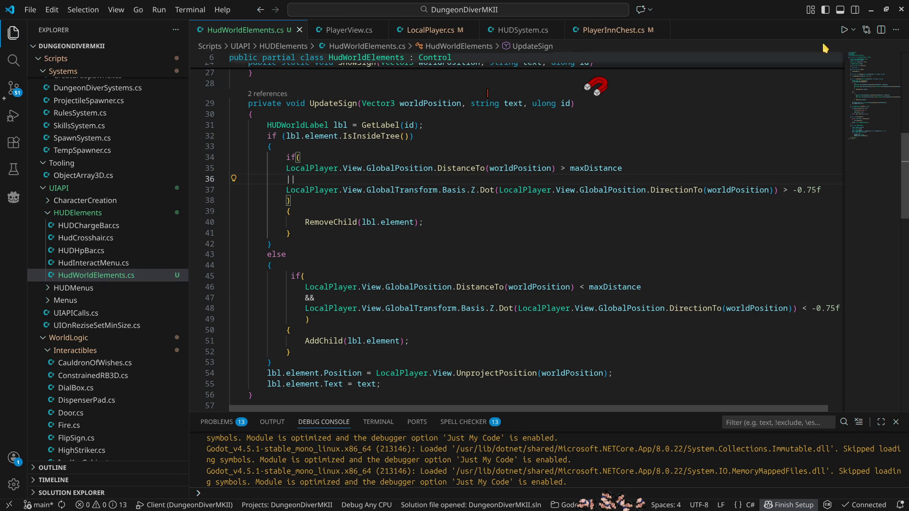
pyautogui.click(870, 10)
pyautogui.click(759, 25)
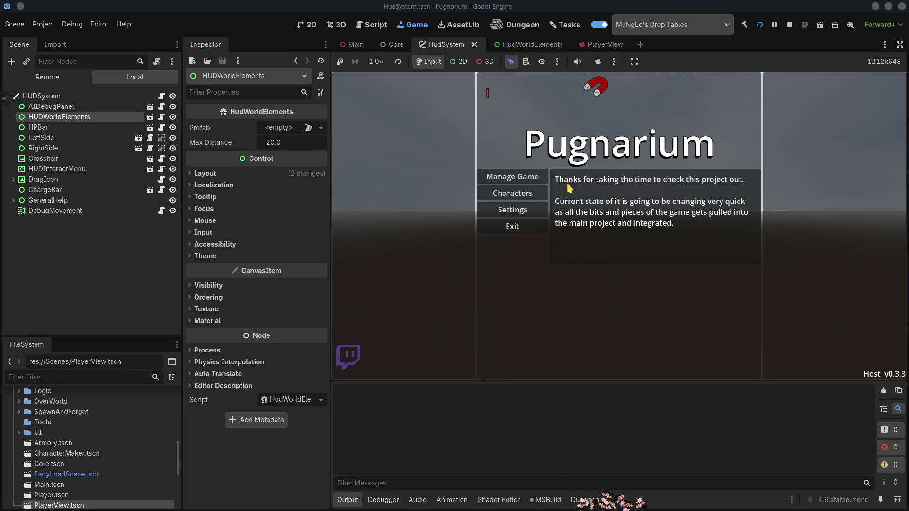
# Enter the world, walk through the door, free the mouse, and show the Remote scene tree
pyautogui.click(617, 183)
pyautogui.press('w')
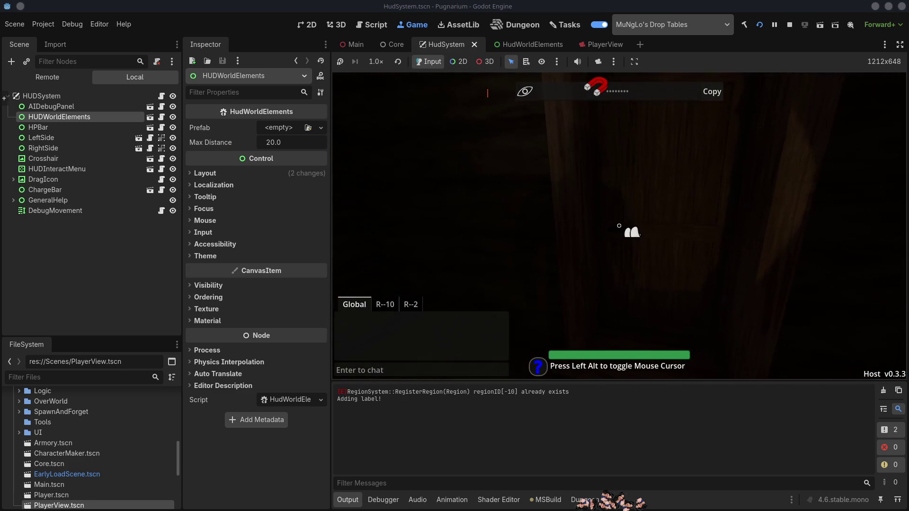
pyautogui.press('w')
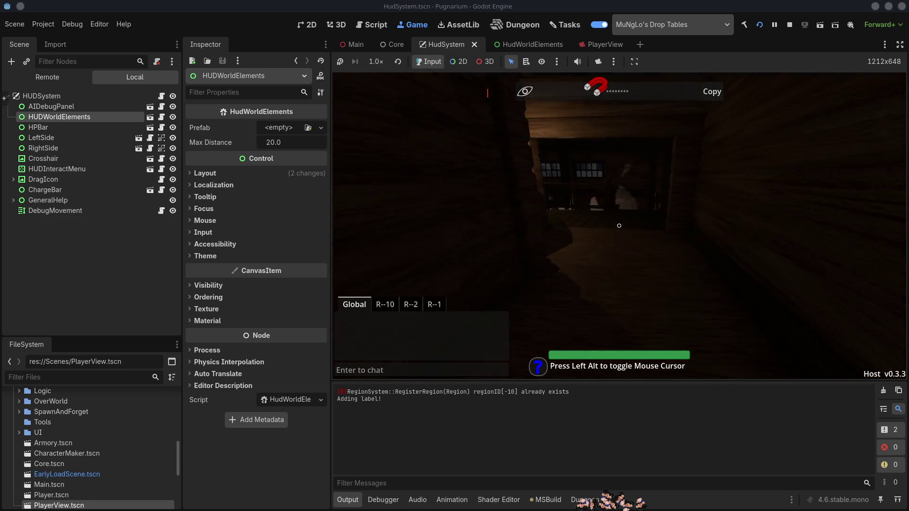
pyautogui.press('alt')
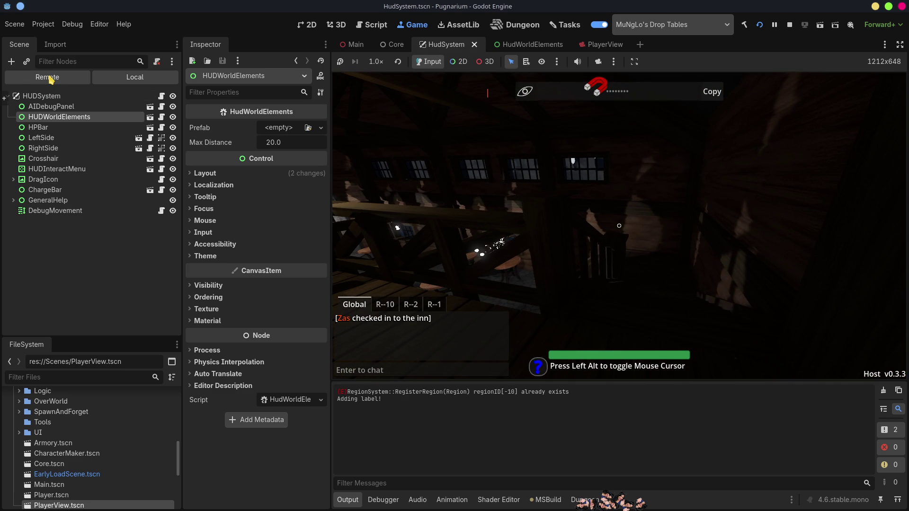
pyautogui.click(51, 79)
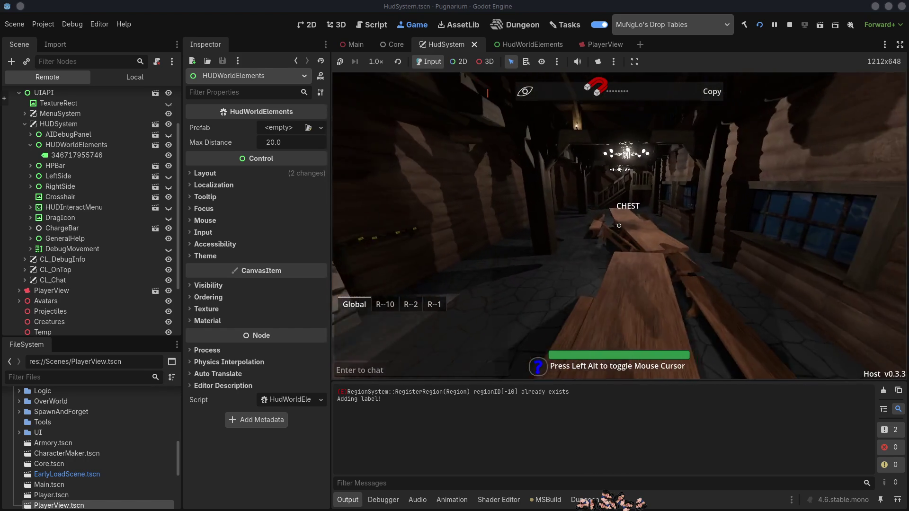
# Walk to the chest, close its inventory, and head out along the wooden walkway
pyautogui.press('w')
pyautogui.press('w')
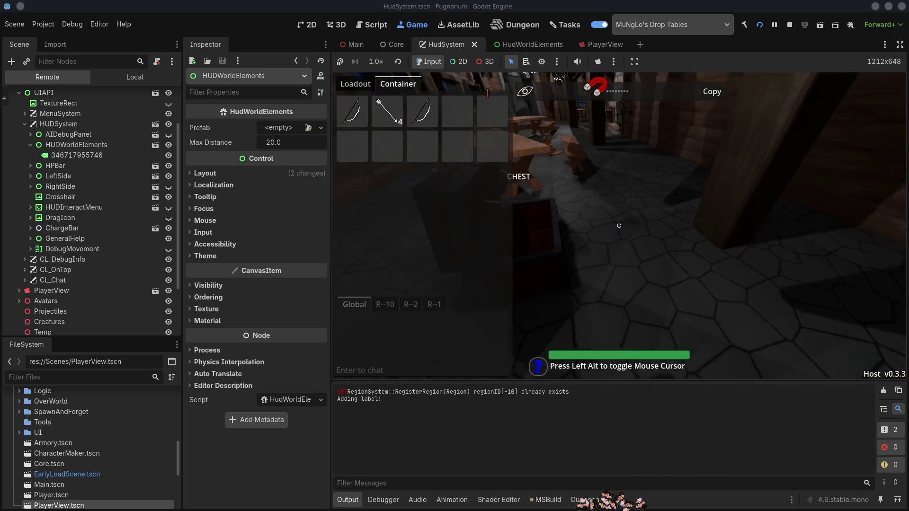
pyautogui.press('Tab')
pyautogui.press('w')
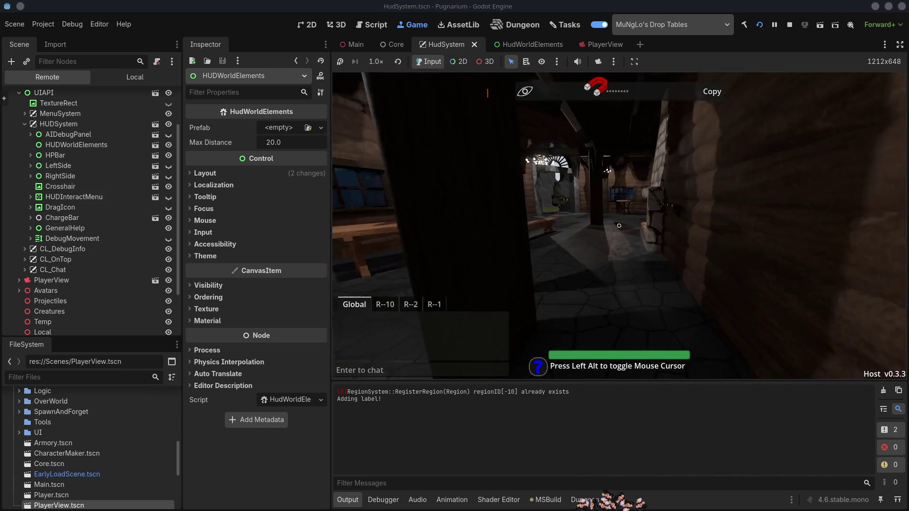
pyautogui.press('w')
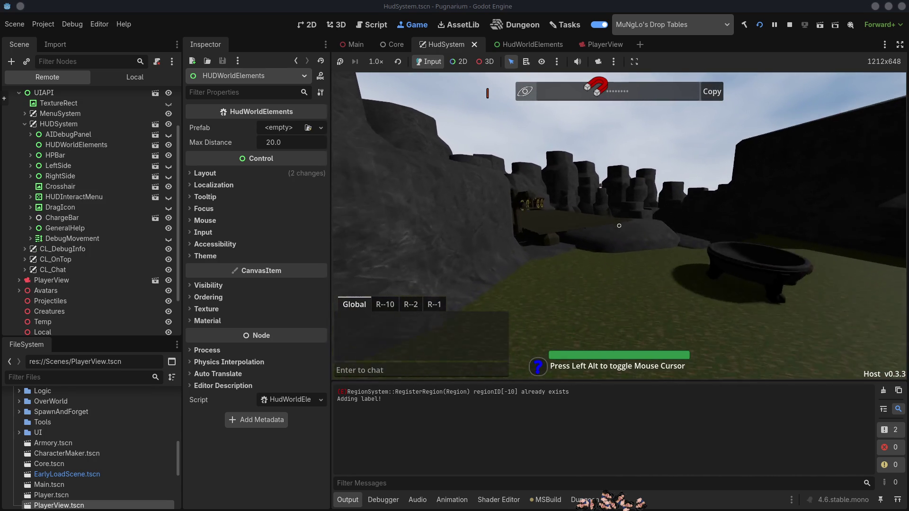
pyautogui.press('w')
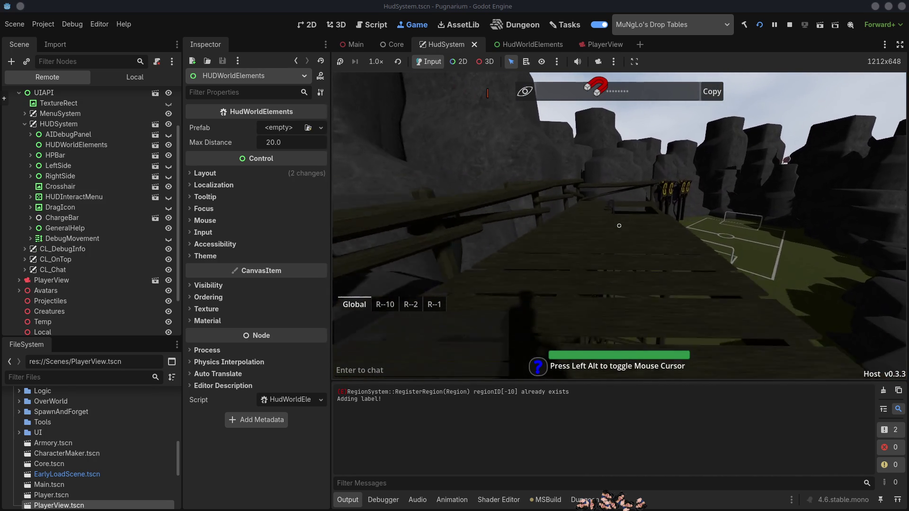
pyautogui.press('w')
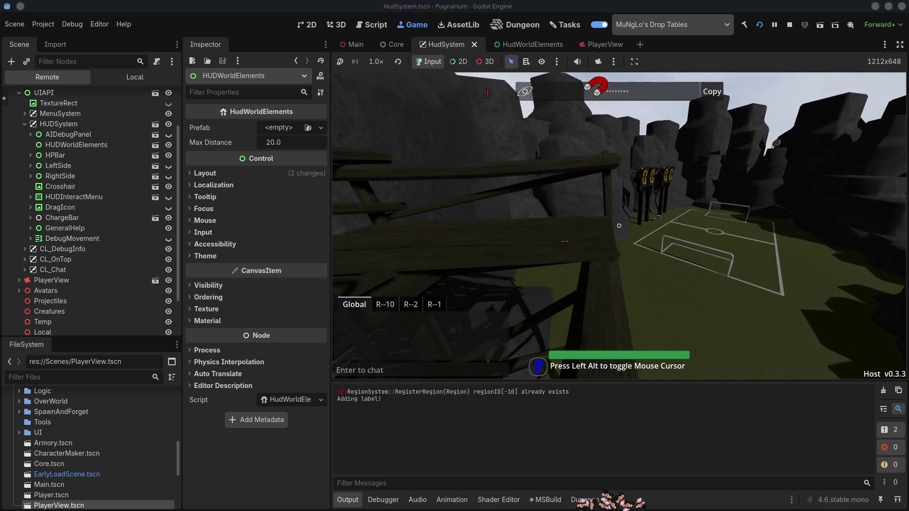
pyautogui.press('w')
pyautogui.press('w')
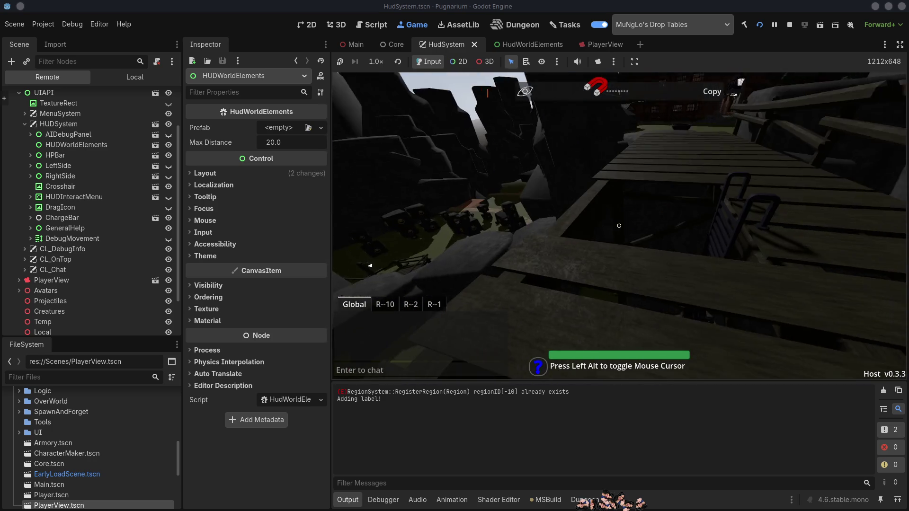
pyautogui.press('w')
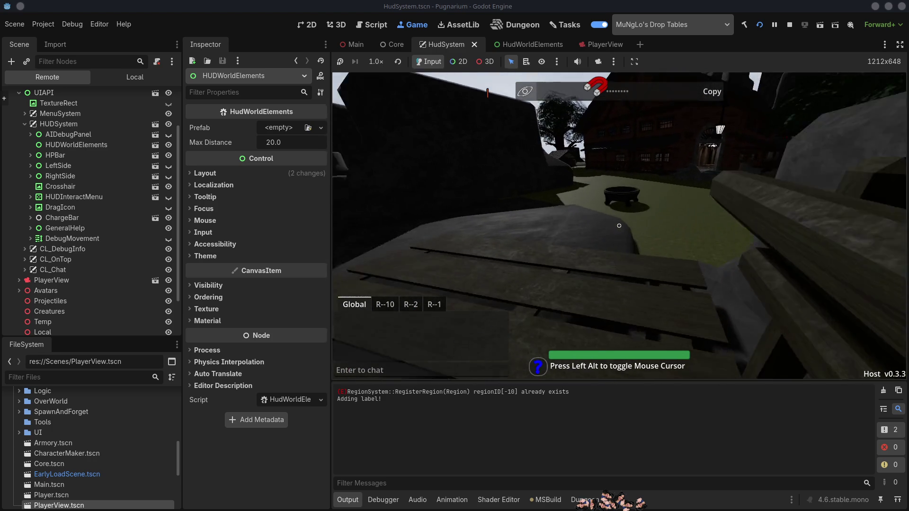
# Creep back through the tavern doorway to test at what distance the CHEST label appears
pyautogui.press('d')
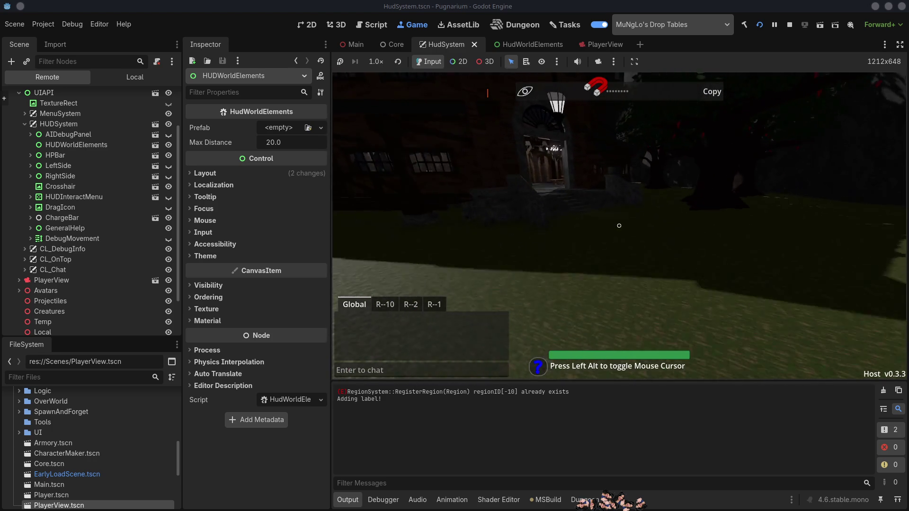
pyautogui.press('w')
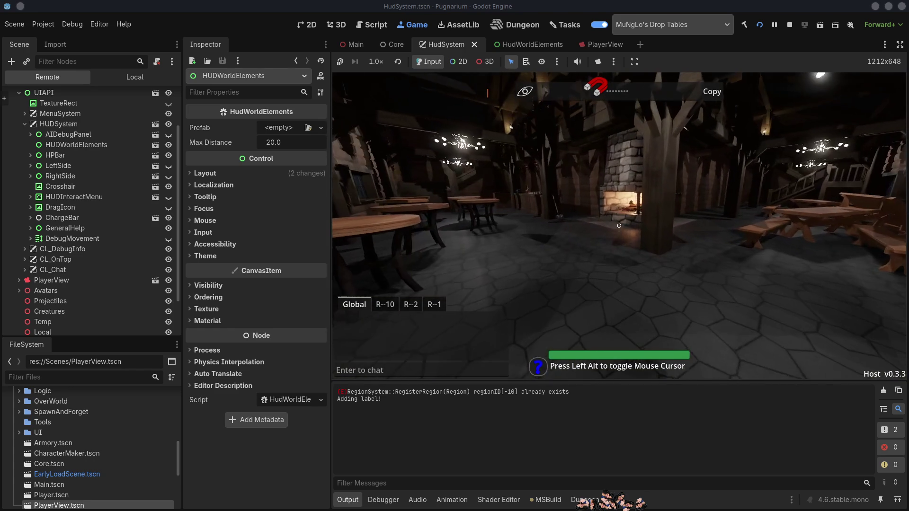
pyautogui.press('s')
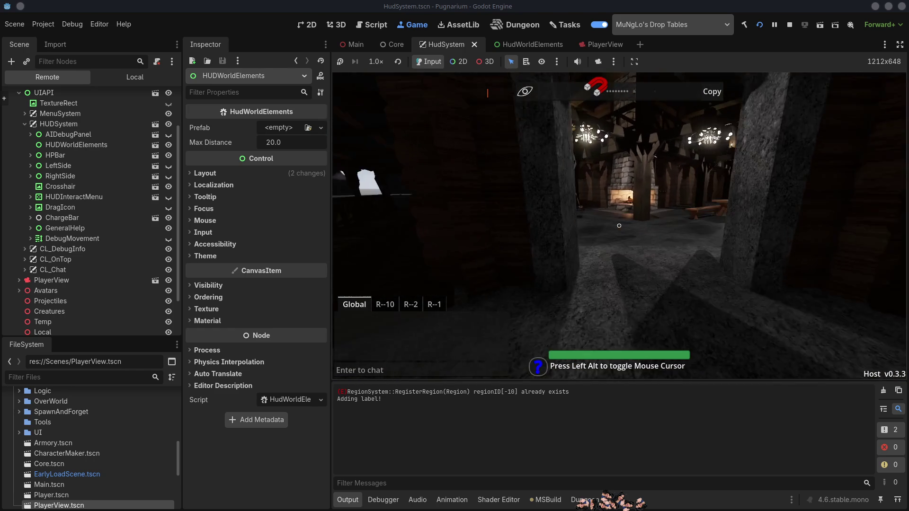
pyautogui.press('w')
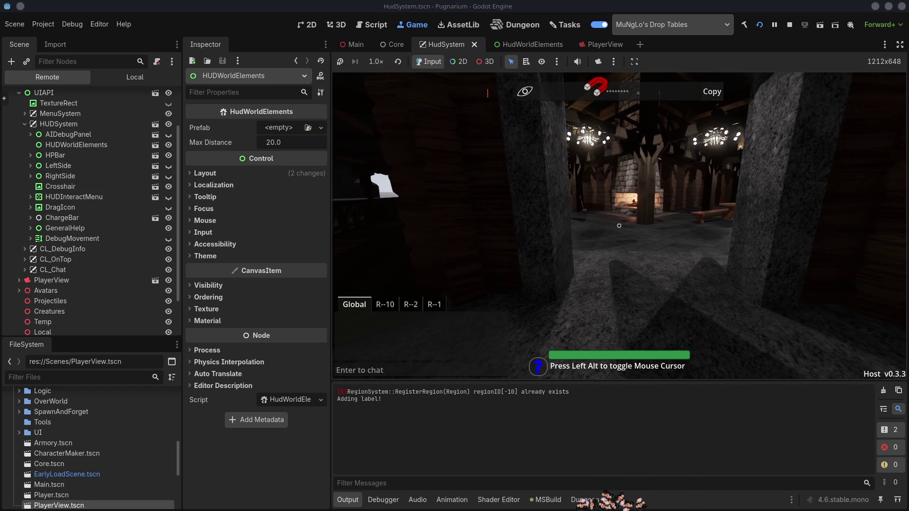
pyautogui.press('w')
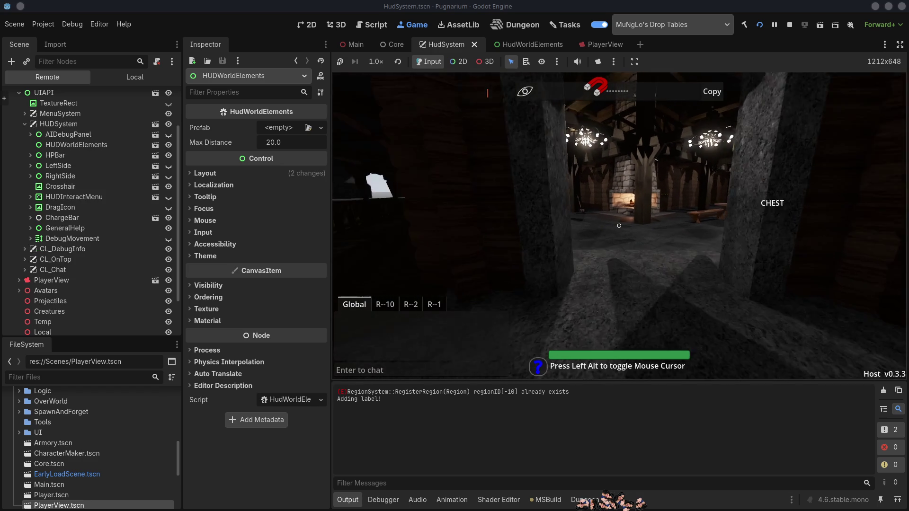
pyautogui.press('w')
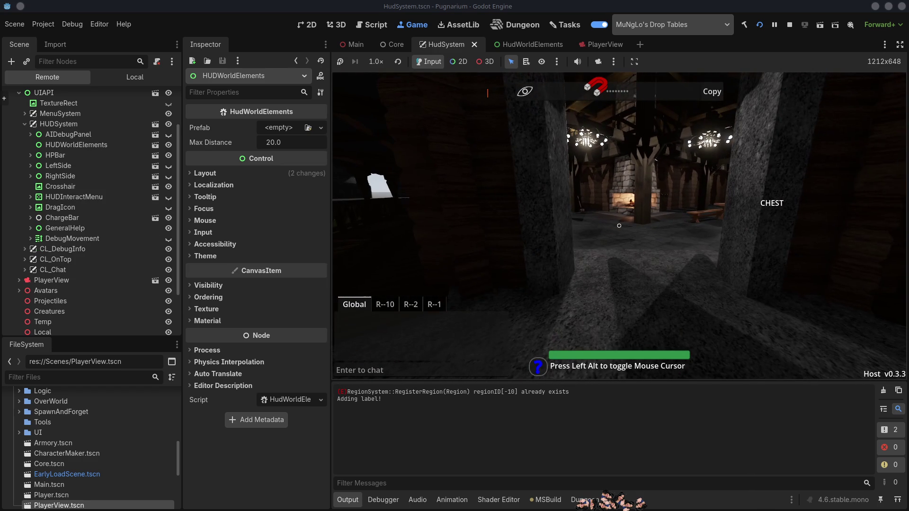
pyautogui.press('w')
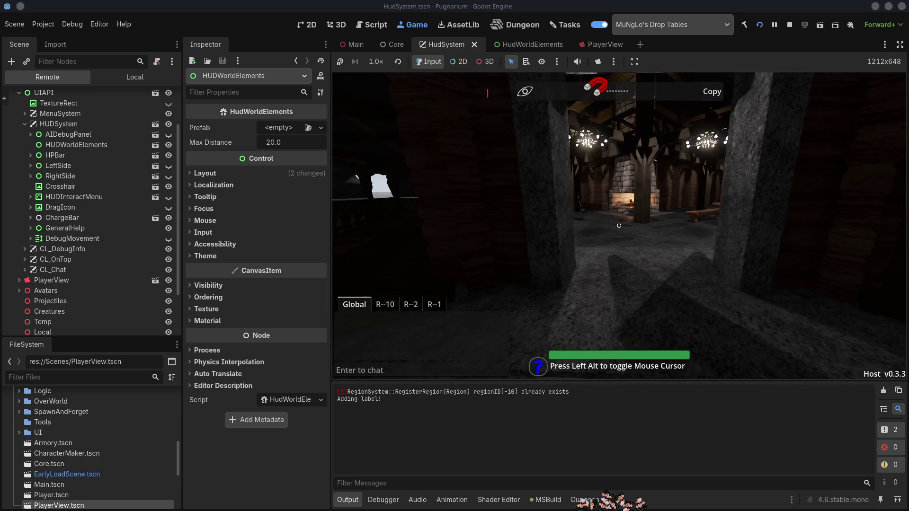
pyautogui.press('w')
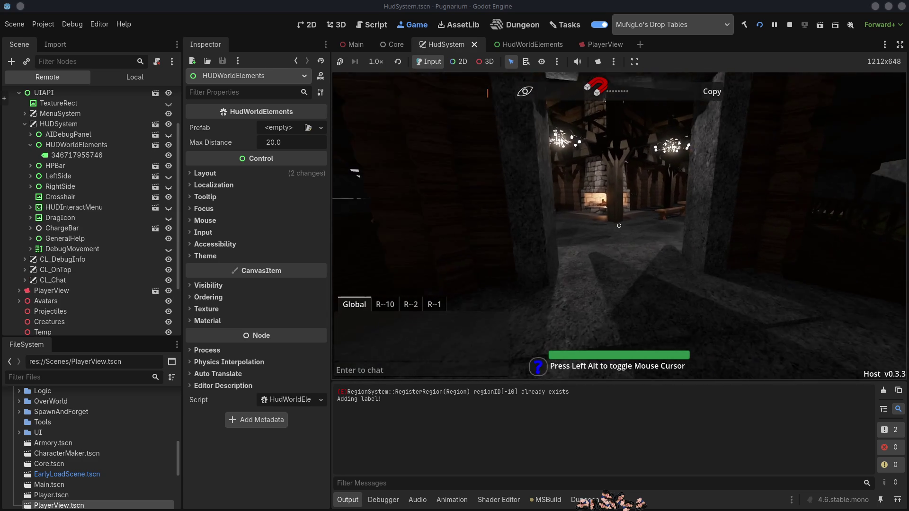
pyautogui.press('w')
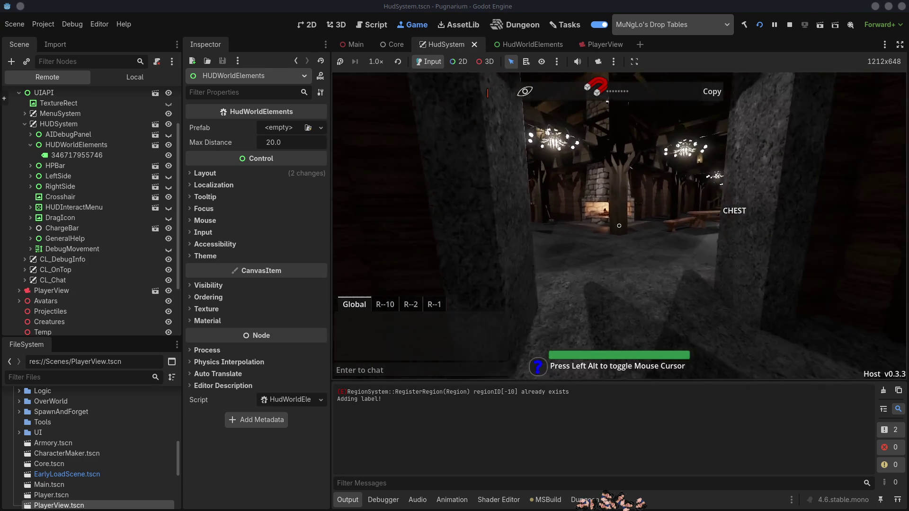
# Back out of the hall, then walk past the stone wall to the chest until its label shows
pyautogui.press('s')
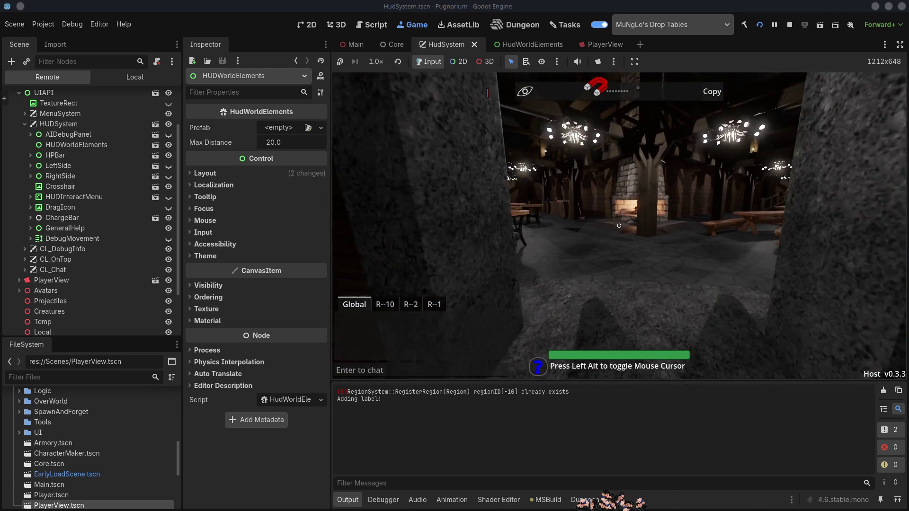
pyautogui.press('s')
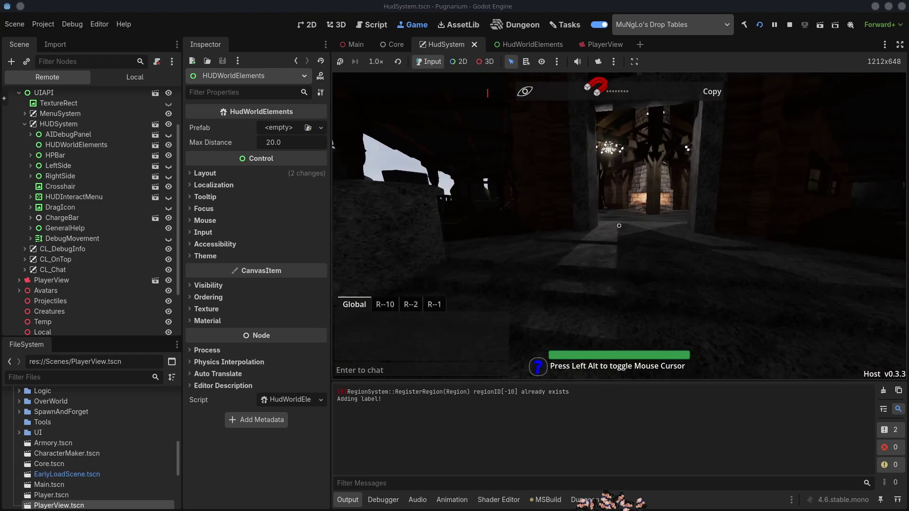
pyautogui.press('w')
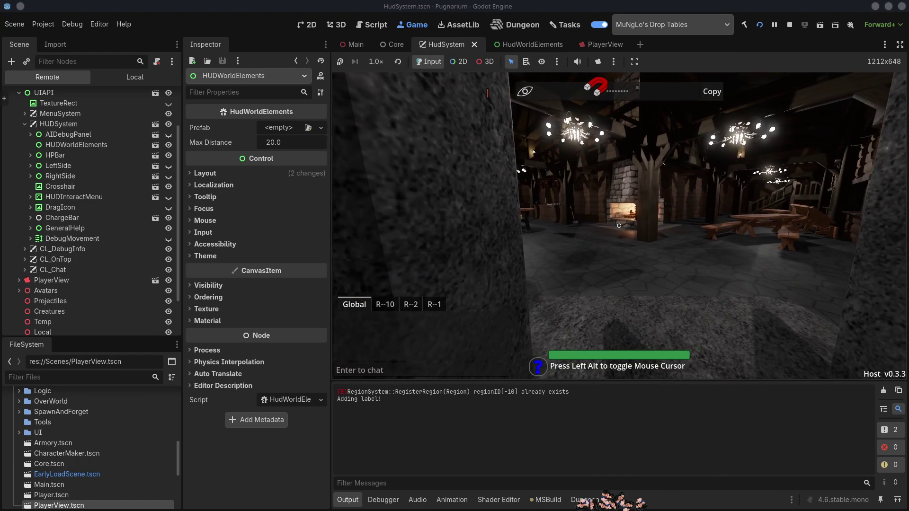
pyautogui.press('w')
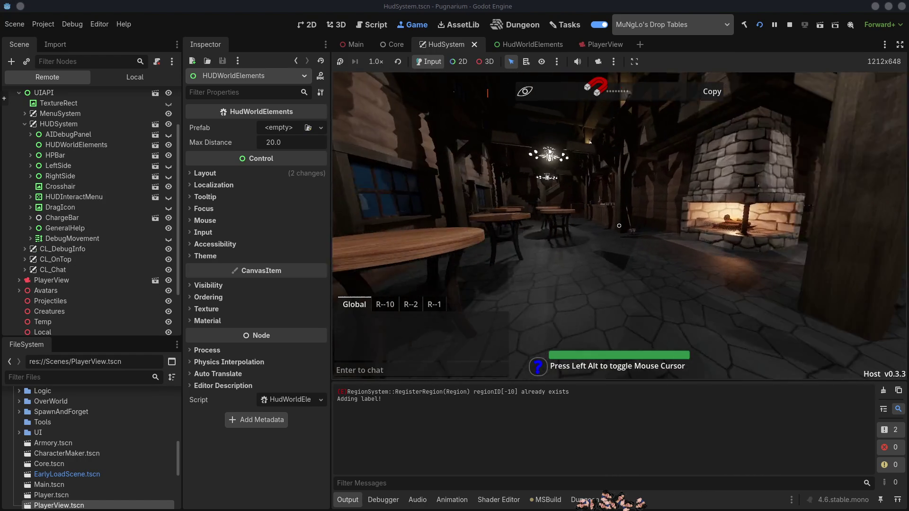
pyautogui.press('w')
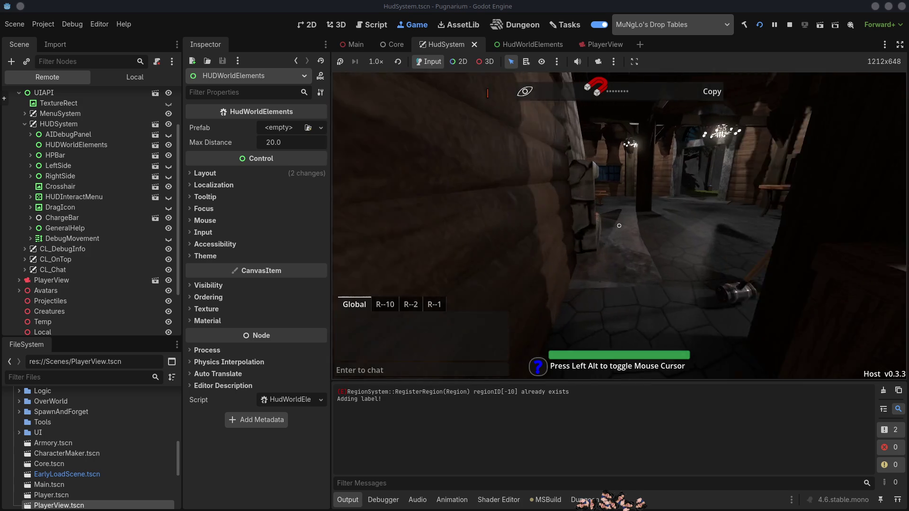
pyautogui.press('w')
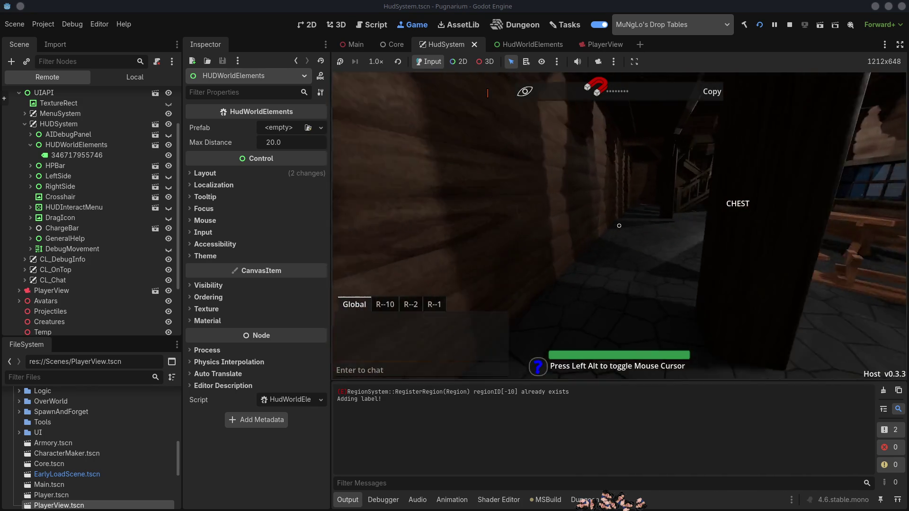
pyautogui.press('w')
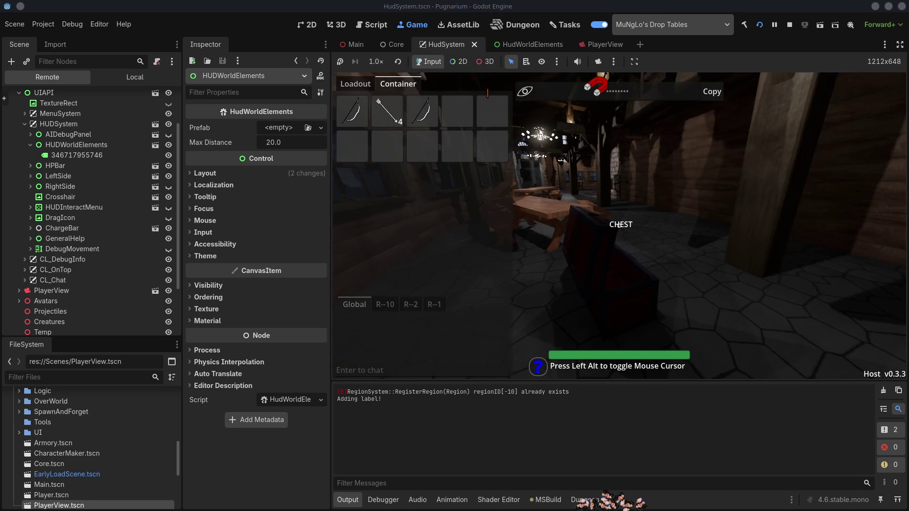
# Close the inventory, walk outside toward the dock, and return to the chest
pyautogui.press('Tab')
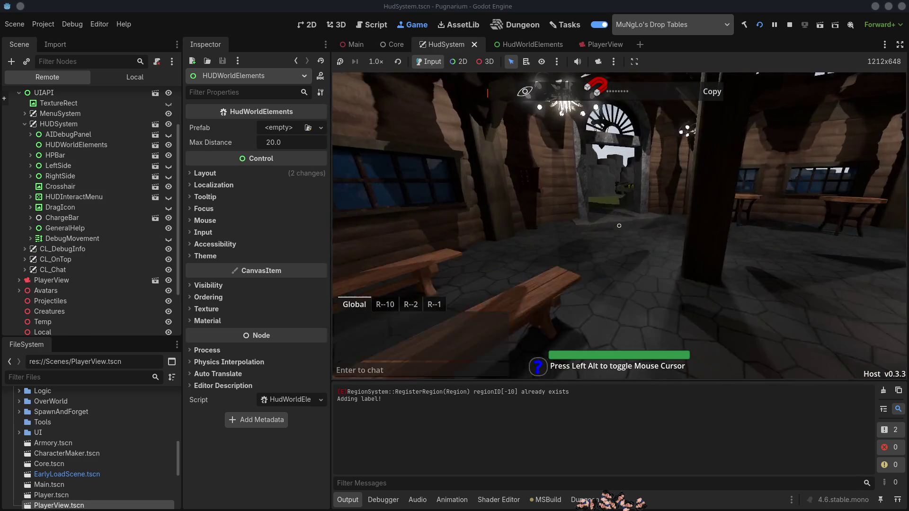
pyautogui.press('w')
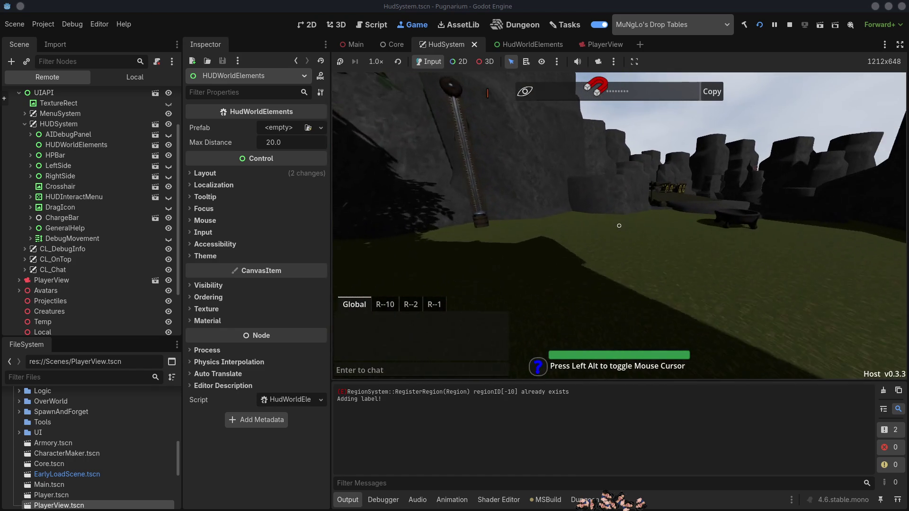
pyautogui.press('w')
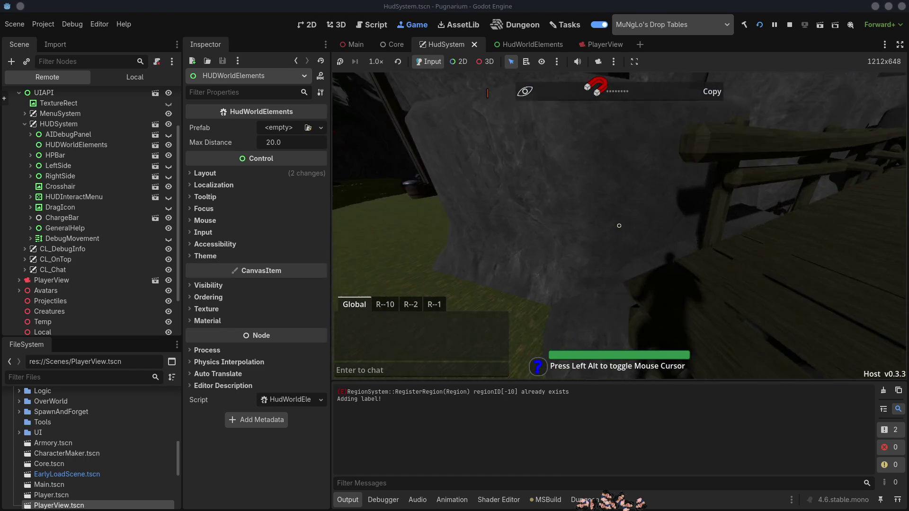
pyautogui.press('w')
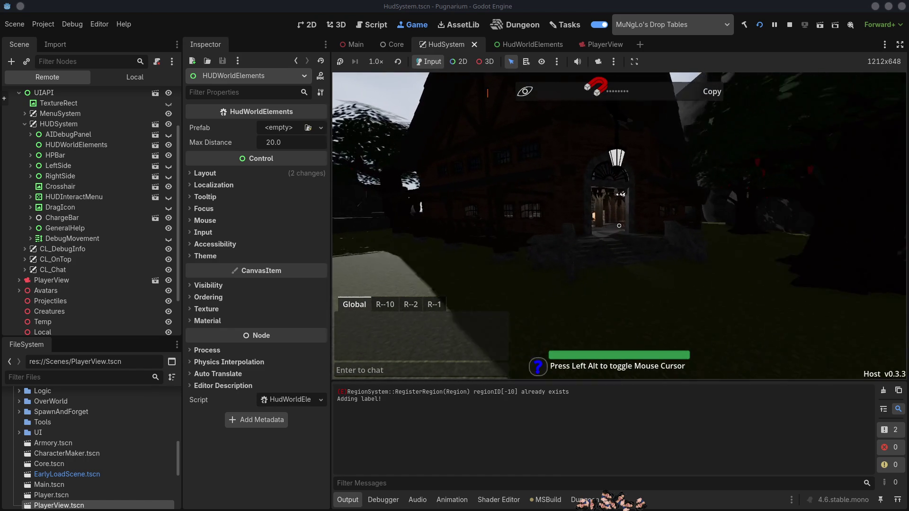
pyautogui.press('w')
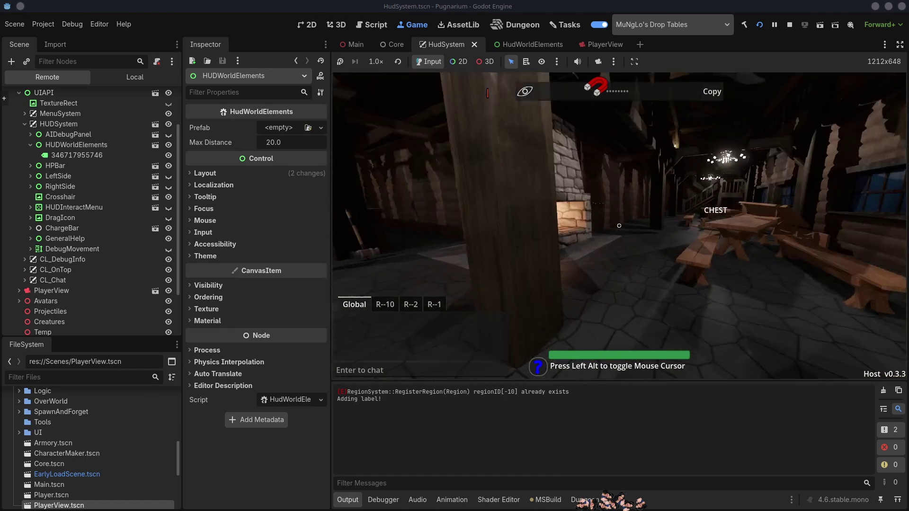
pyautogui.press('w')
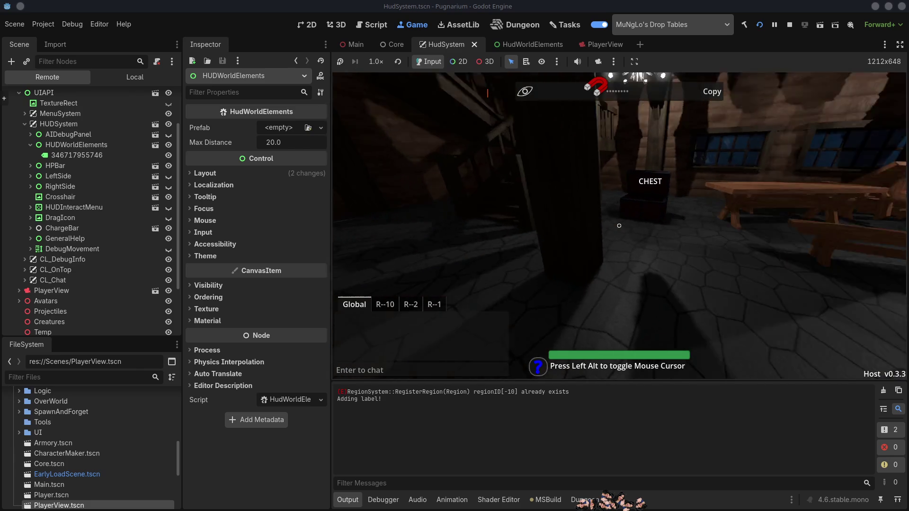
pyautogui.press('w')
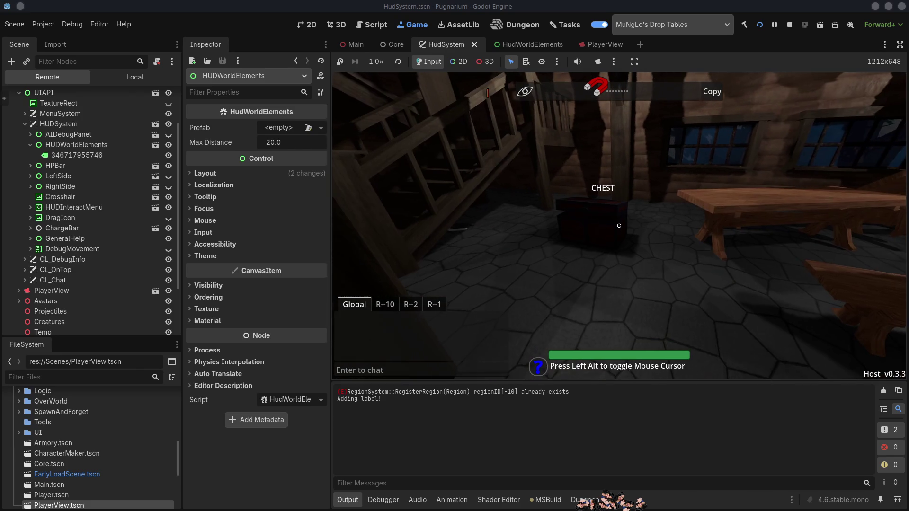
pyautogui.press('w')
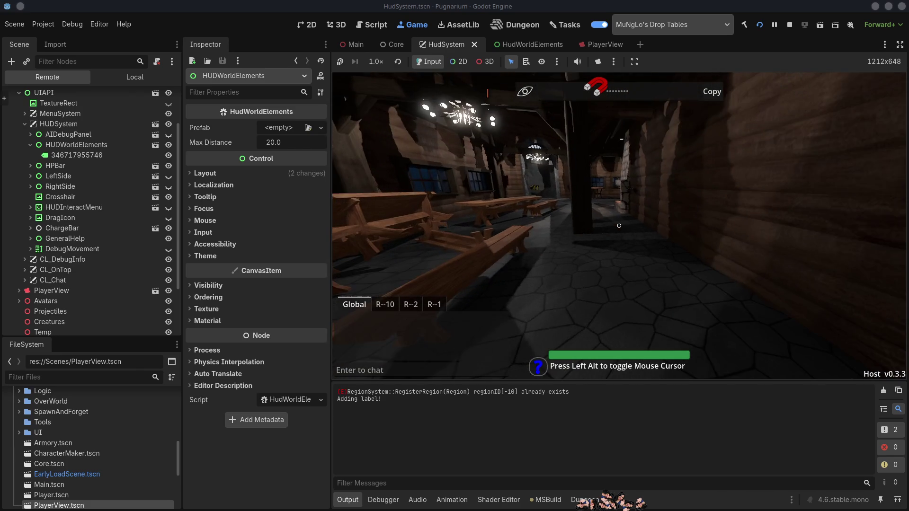
# Open and close the chest's container again, then stop the game
pyautogui.press('e')
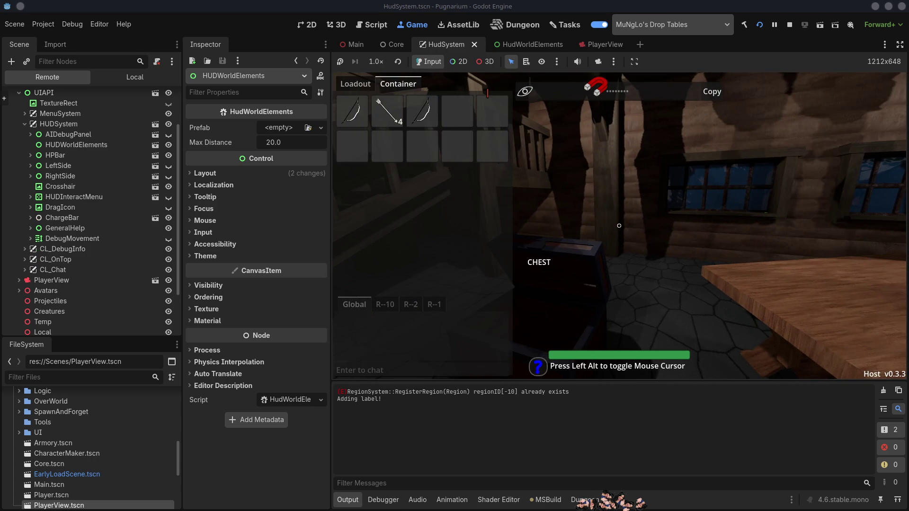
pyautogui.press('Tab')
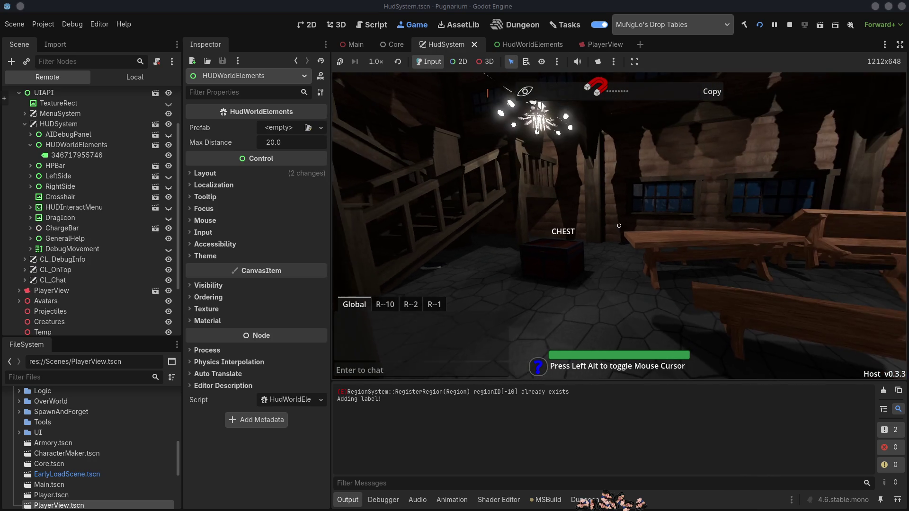
pyautogui.click(789, 26)
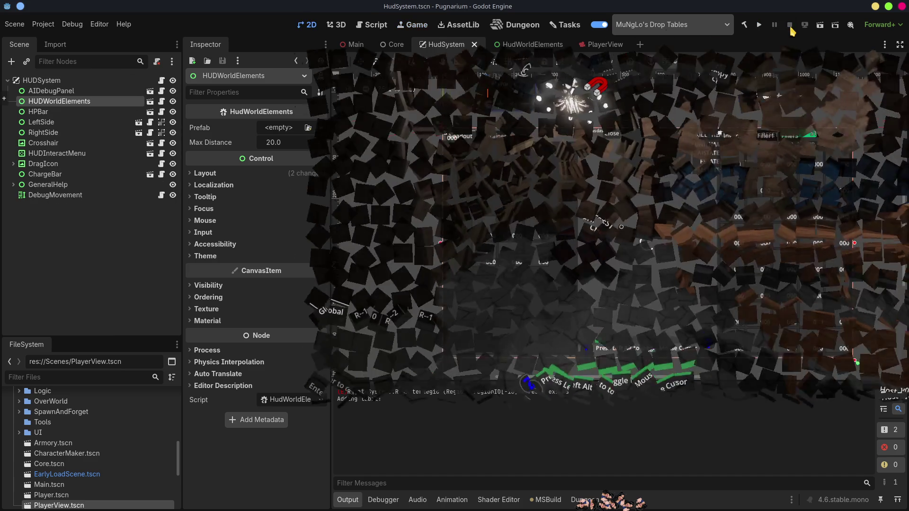
# In PlayerInnChest.cs, jump to OpenChest and scroll through every highlighted use of isOpen
pyautogui.hotkey('alt', 'Tab')
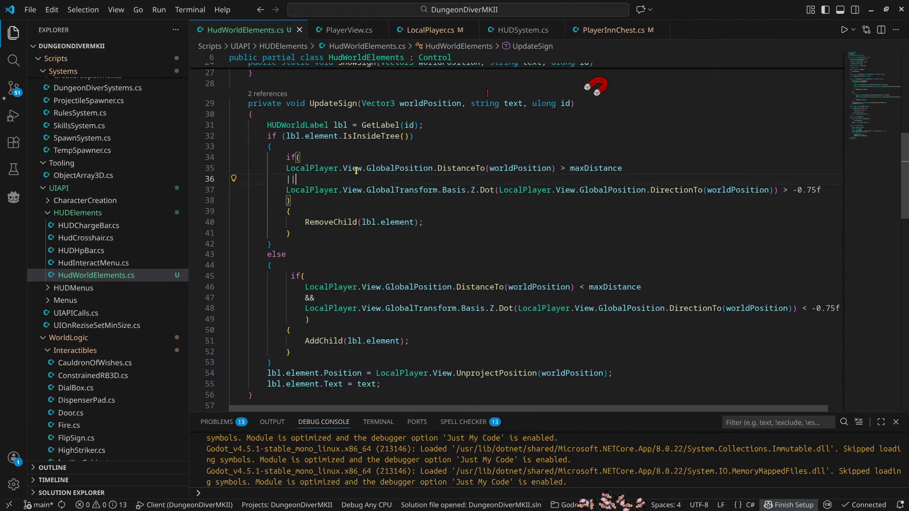
pyautogui.click(629, 30)
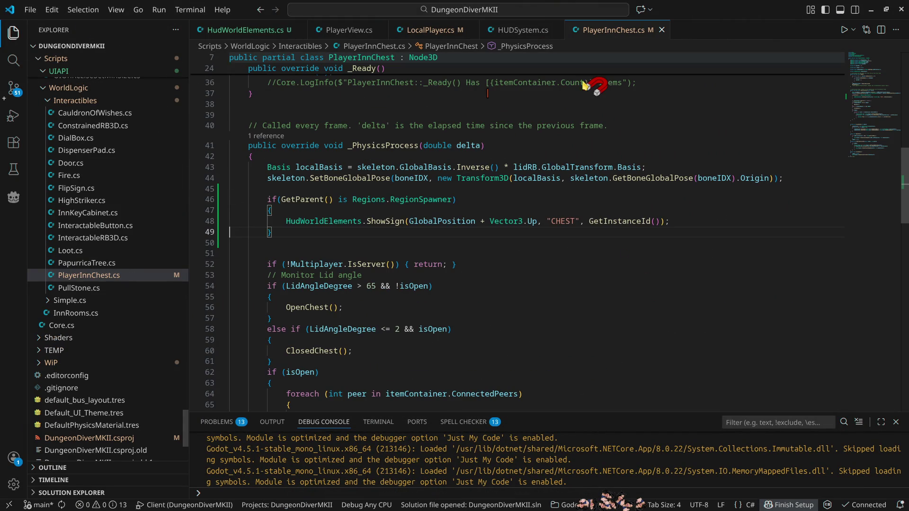
pyautogui.keyDown('ctrl'); pyautogui.click(304, 307); pyautogui.keyUp('ctrl')
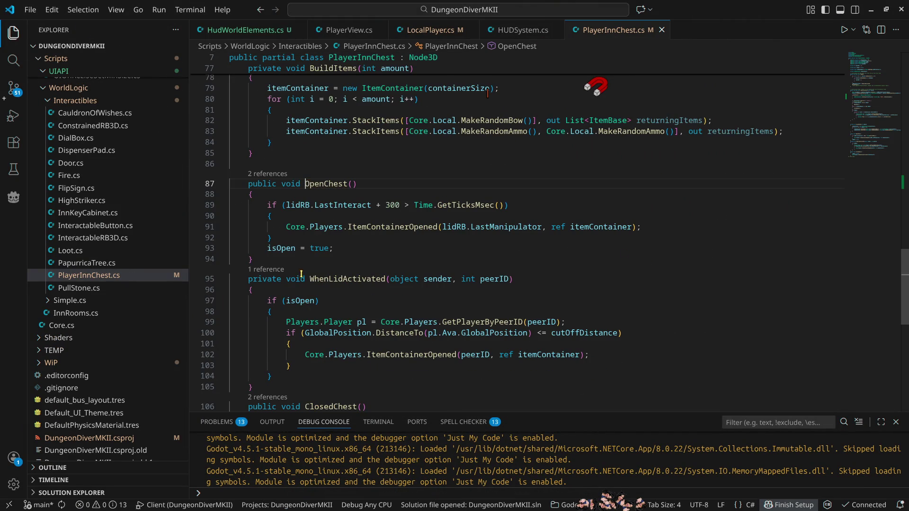
pyautogui.doubleClick(293, 250)
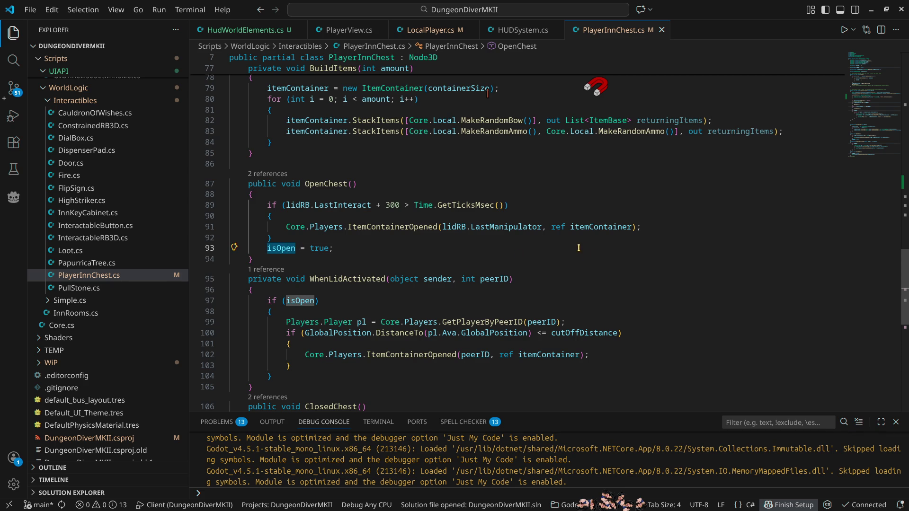
pyautogui.scroll(15, 578, 248)
pyautogui.scroll(8, 578, 261)
pyautogui.scroll(-7, 567, 266)
pyautogui.scroll(3, 582, 248)
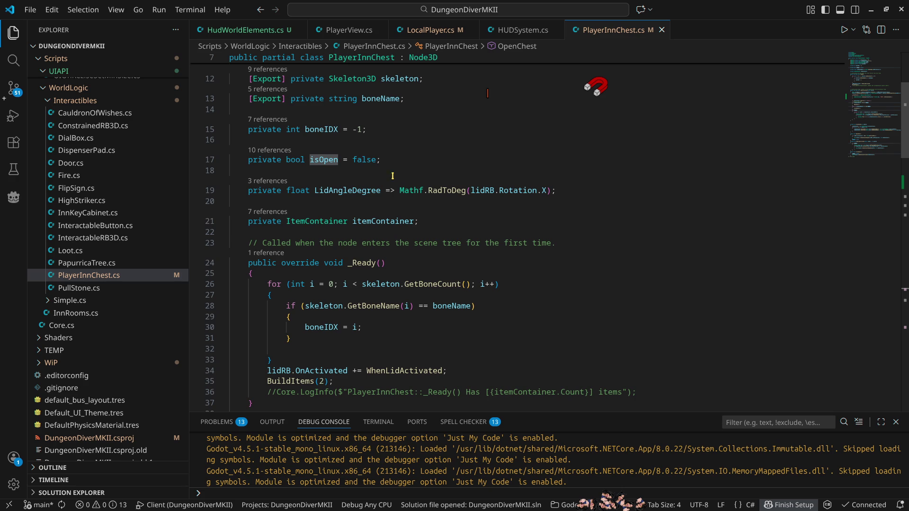
pyautogui.scroll(-12, 482, 292)
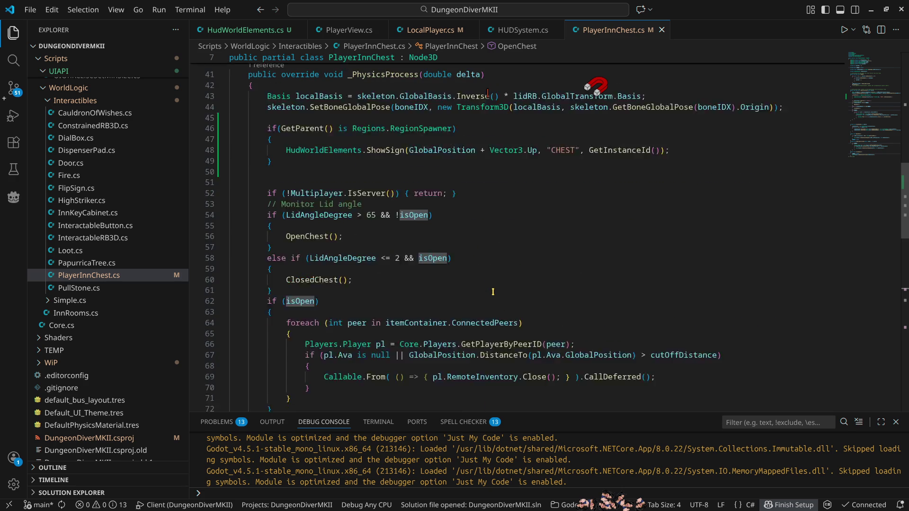
pyautogui.moveTo(894, 112)
pyautogui.mouseDown()
pyautogui.moveTo(893, 156)
pyautogui.moveTo(891, 67)
pyautogui.moveTo(898, 152)
pyautogui.moveTo(878, 56)
pyautogui.mouseUp()
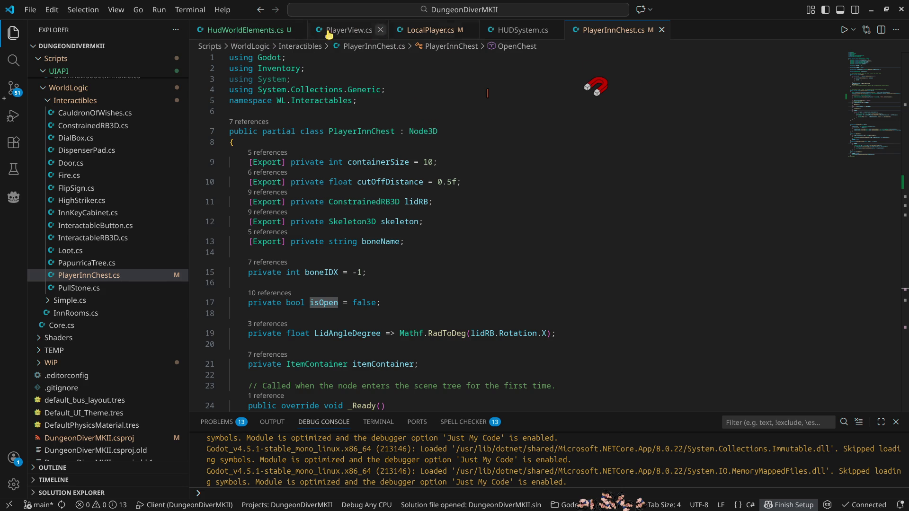
# In HudWorldElements.cs, start a new element line after line 89 of the HUDWorldLabel constructor
pyautogui.click(238, 32)
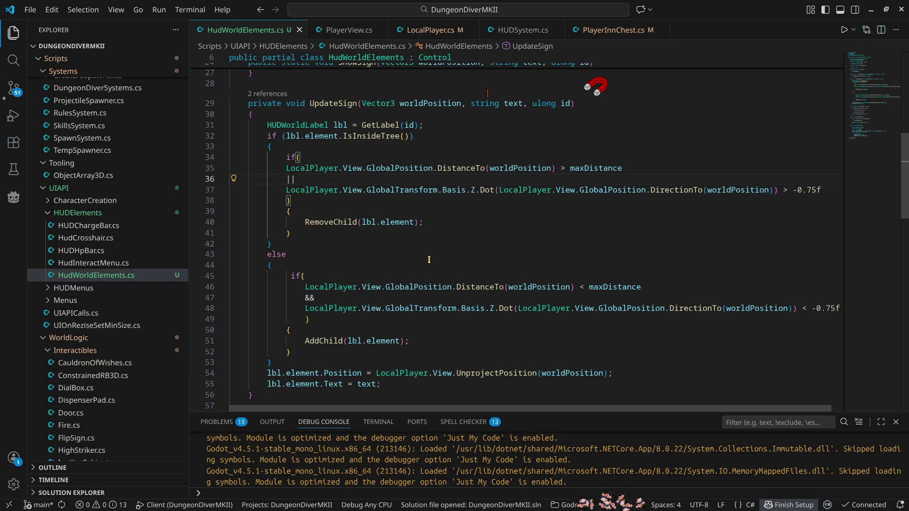
pyautogui.scroll(-10, 426, 255)
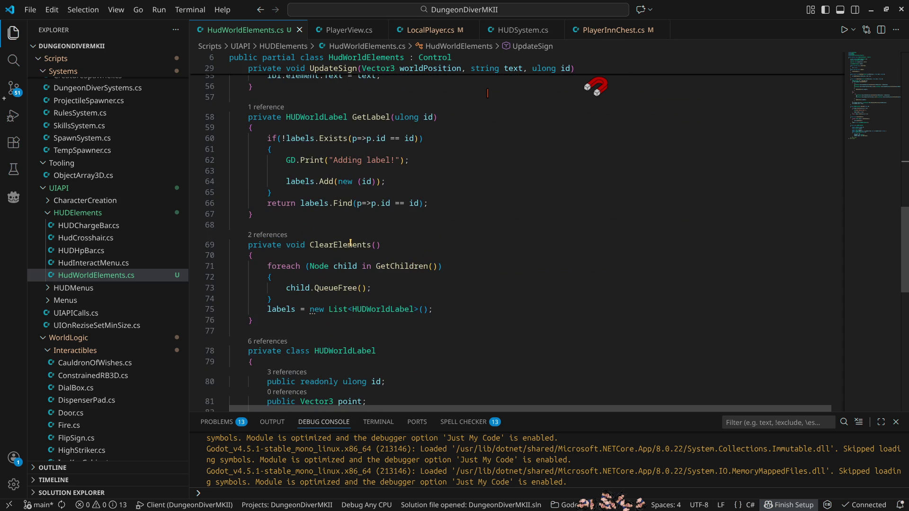
pyautogui.scroll(-5, 487, 286)
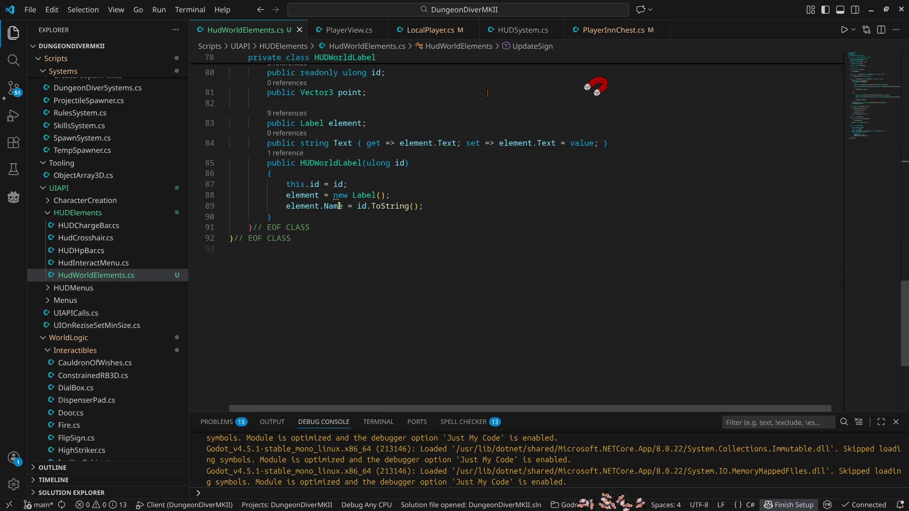
pyautogui.click(451, 206)
pyautogui.press('Return')
pyautogui.write('ele')
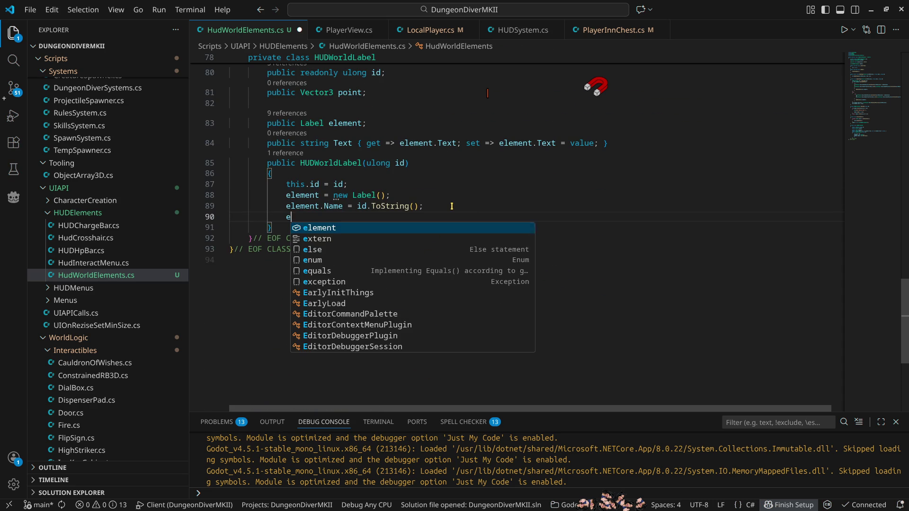
pyautogui.press('Tab')
pyautogui.press('BackSpace')
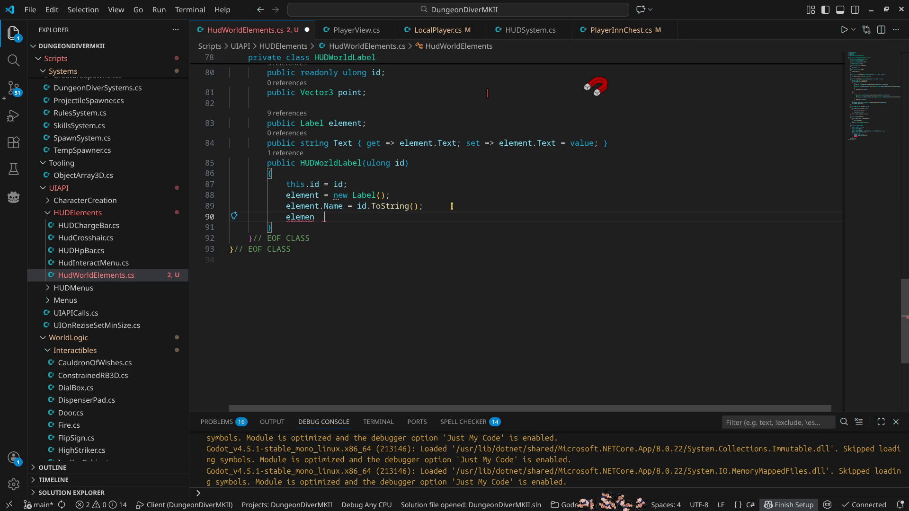
# Complete the line as element.Scale = 0.5f * Vector2.One, save, and switch to Godot
pyautogui.write('t.s')
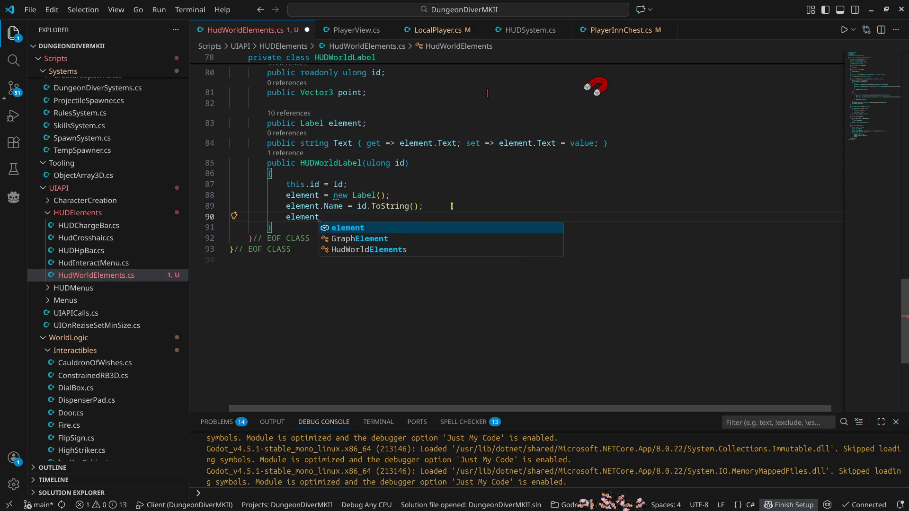
pyautogui.press('Tab')
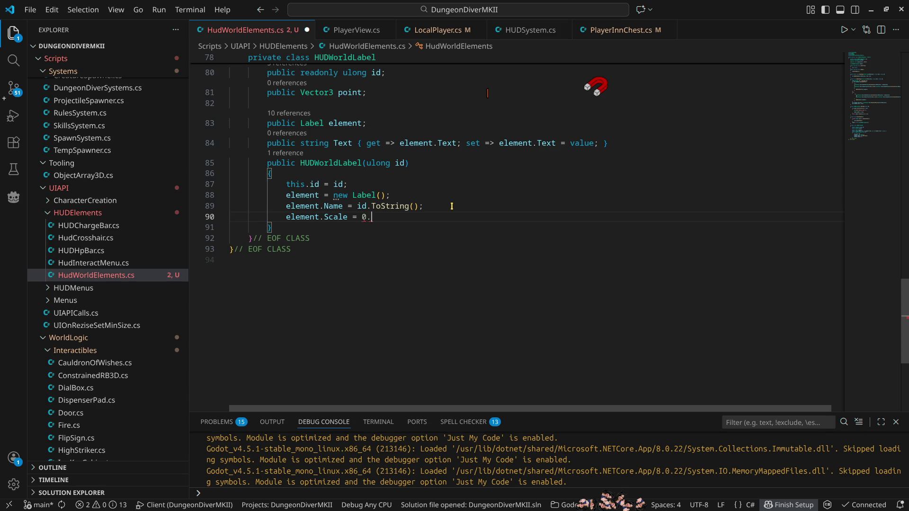
pyautogui.write('5')
pyautogui.write('f * ')
pyautogui.write('Vector2')
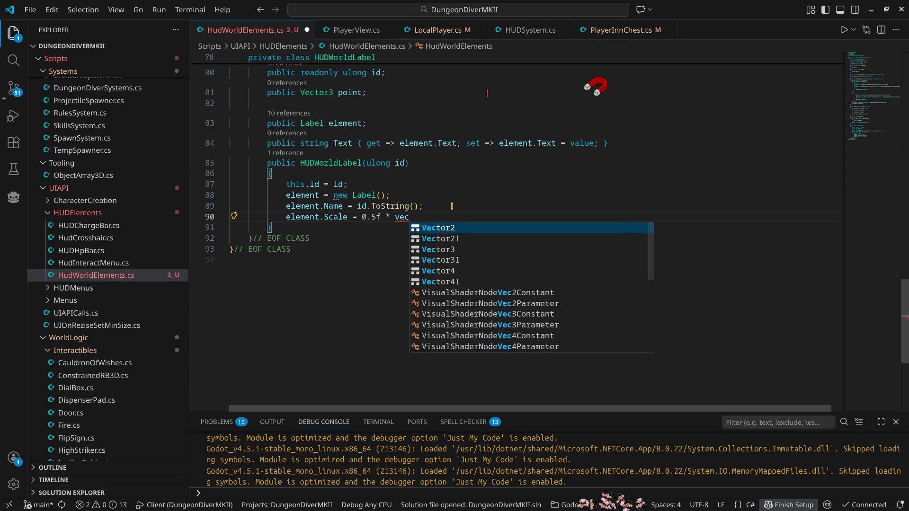
pyautogui.write('.O')
pyautogui.press('Tab')
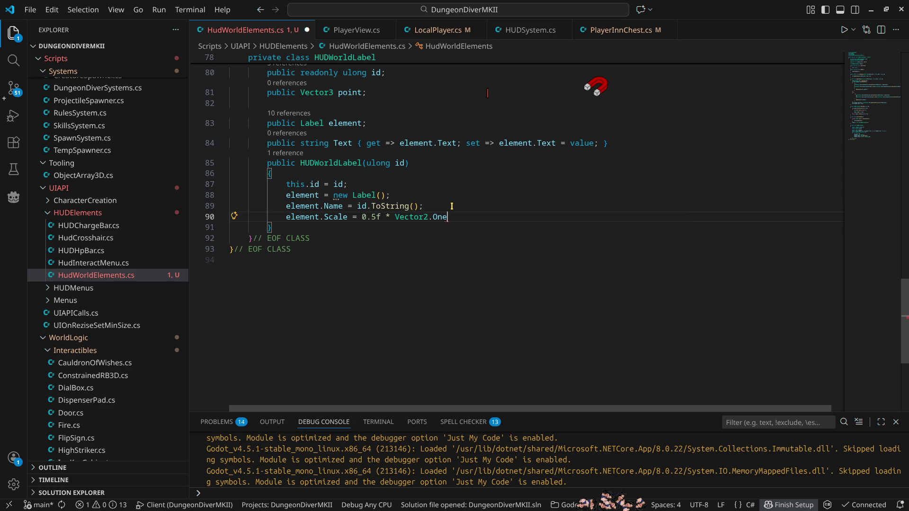
pyautogui.hotkey('ctrl', 's')
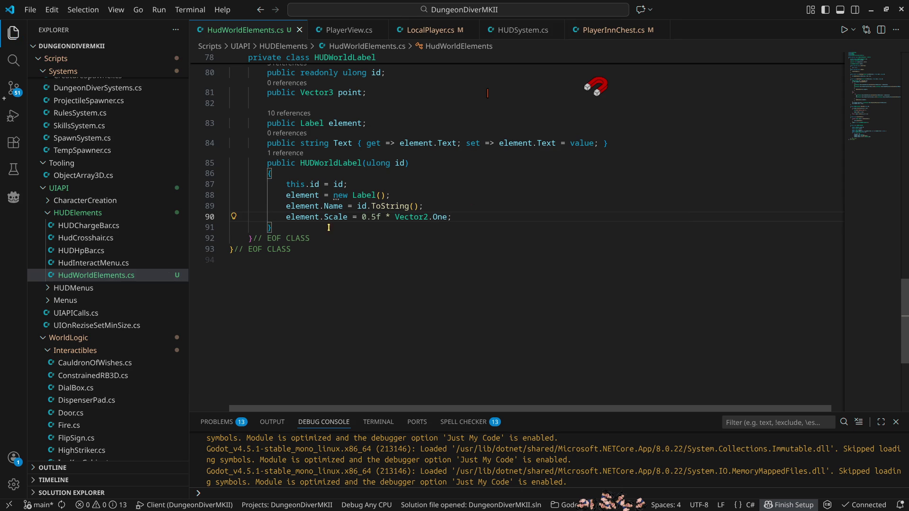
pyautogui.hotkey('alt', 'Tab')
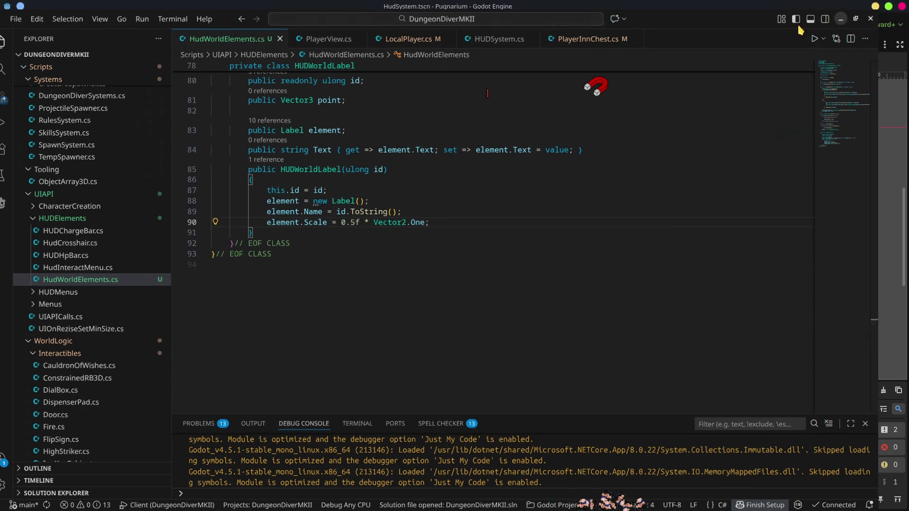
# Run the game, start a host session and enter play with the character
pyautogui.click(758, 25)
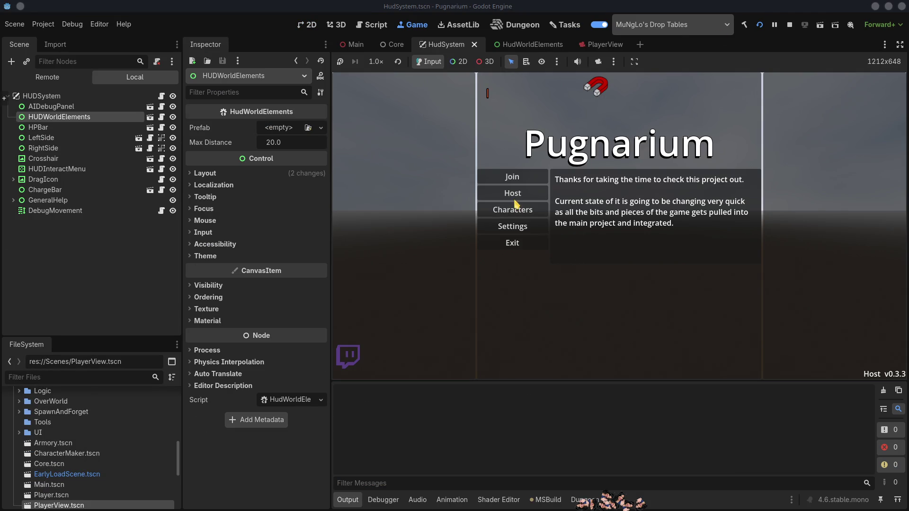
pyautogui.click(525, 192)
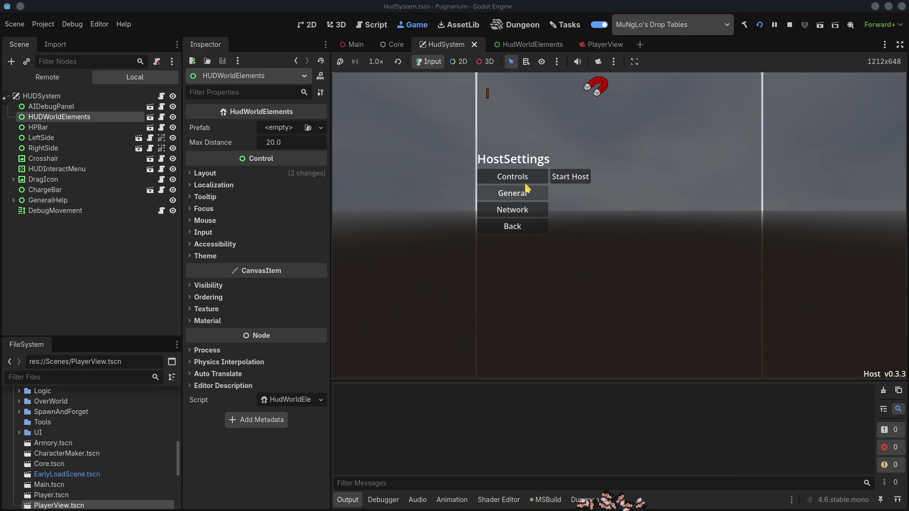
pyautogui.click(584, 177)
pyautogui.click(619, 184)
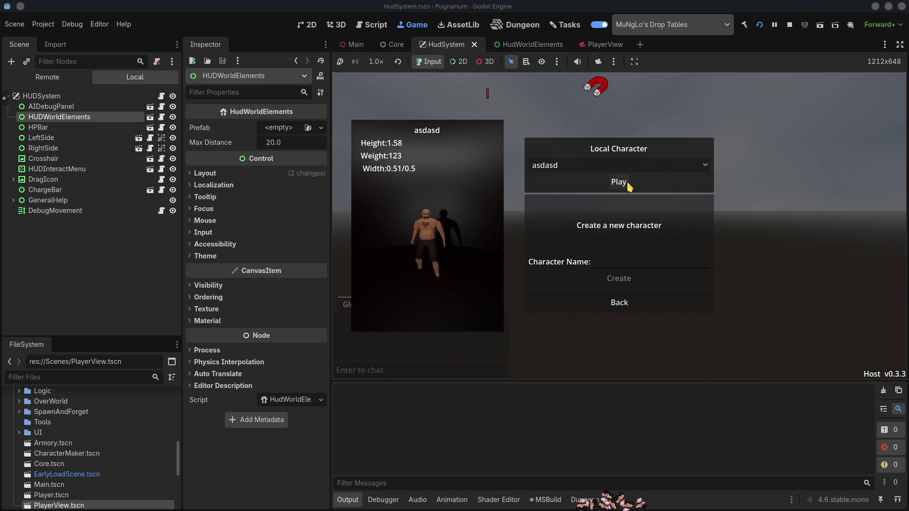
# Walk up to the cabin dresser to check its CHEST label, then back away
pyautogui.press('w')
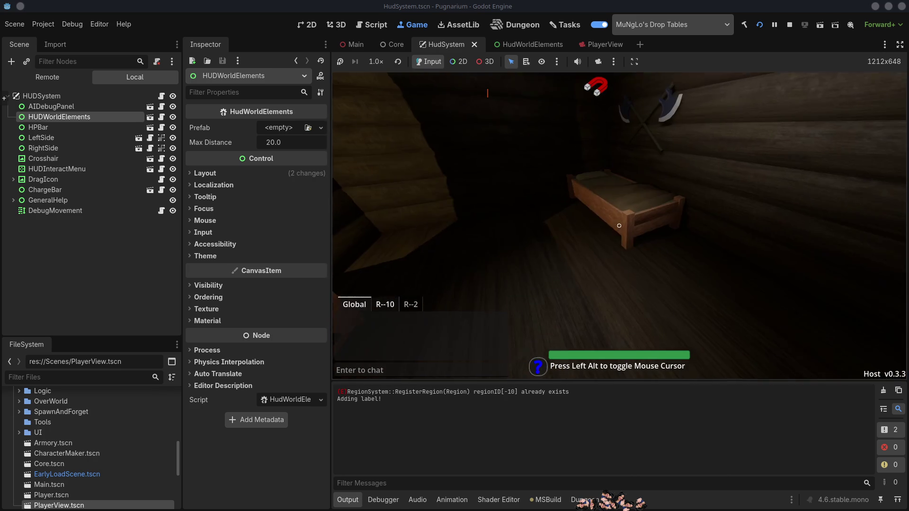
pyautogui.press('w')
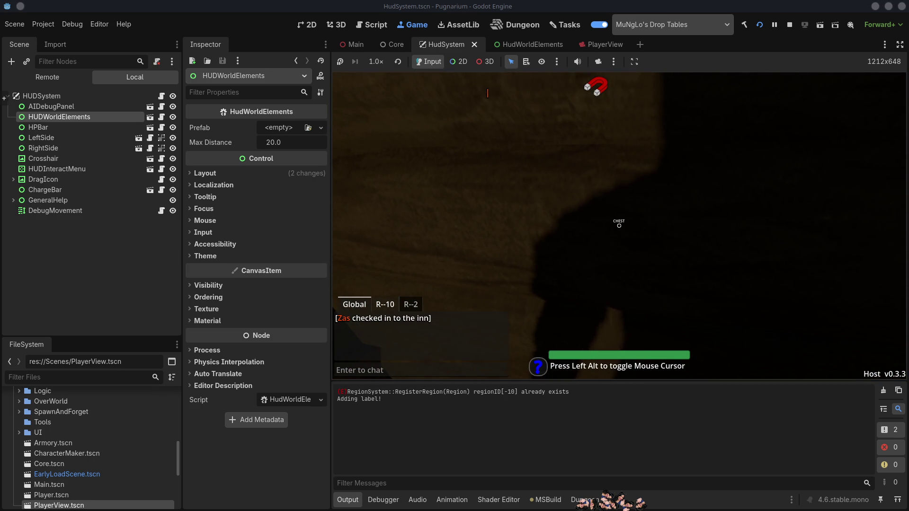
pyautogui.press('s')
# Walk down through the inn to the chest under the stairs and open it
pyautogui.moveTo(619, 225)
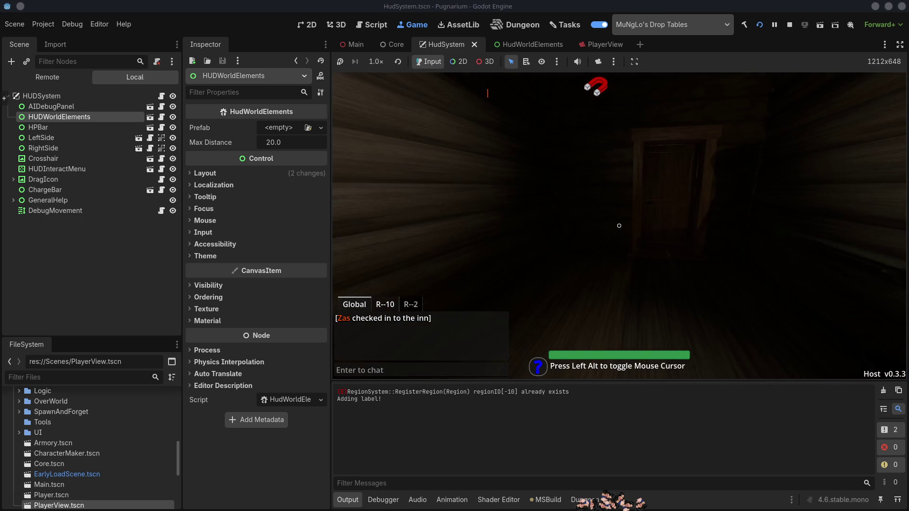
pyautogui.press('e')
pyautogui.press('w')
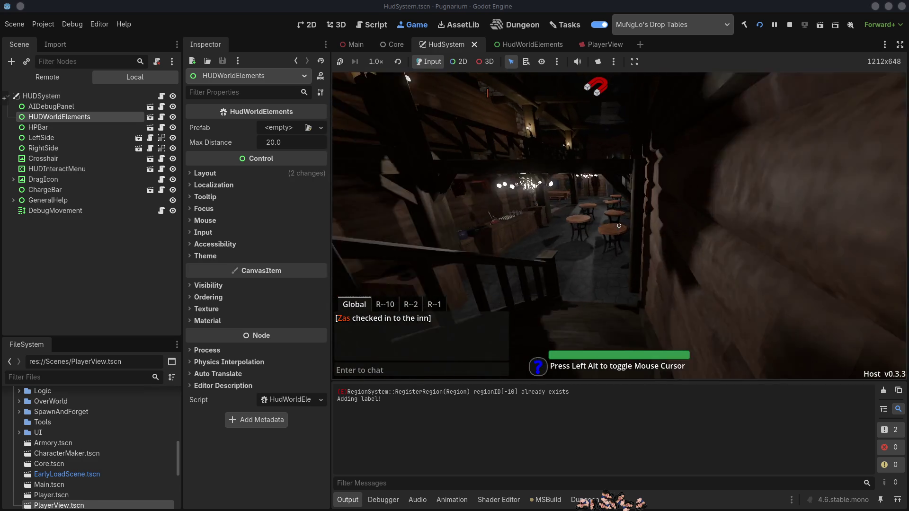
pyautogui.press('w')
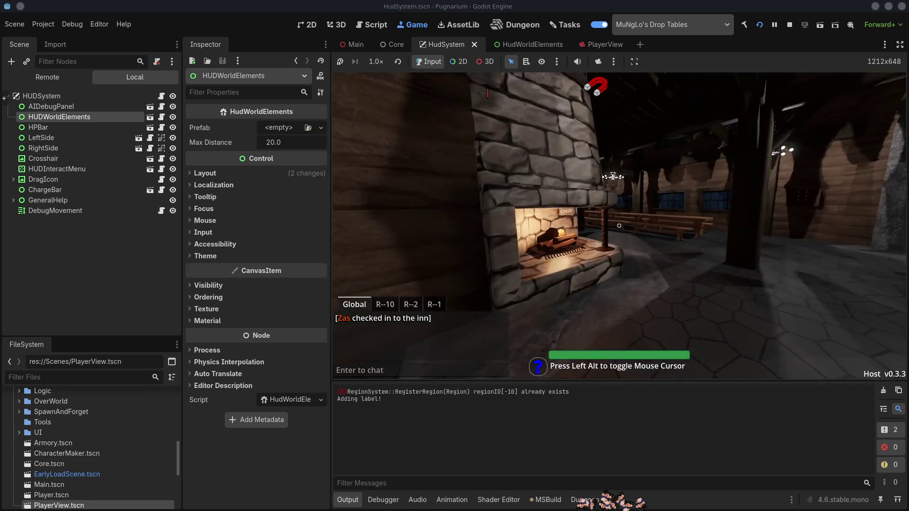
pyautogui.press('w')
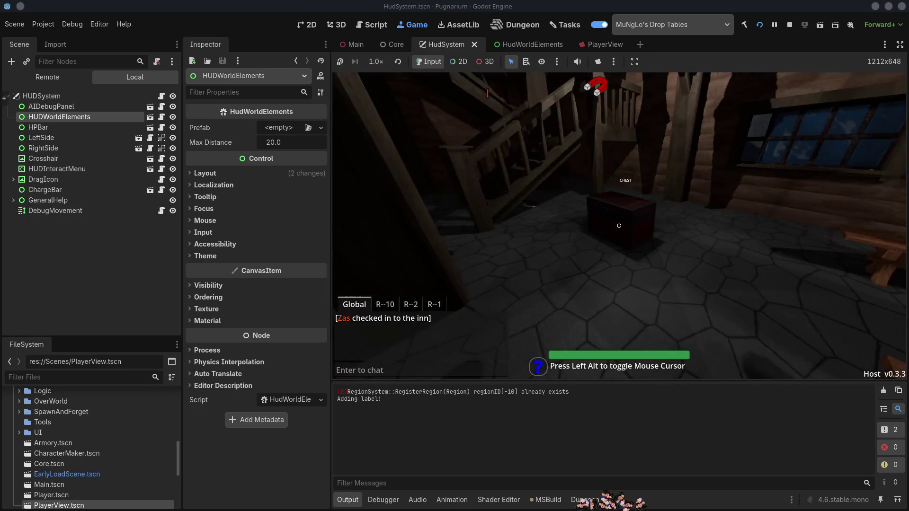
pyautogui.press('w')
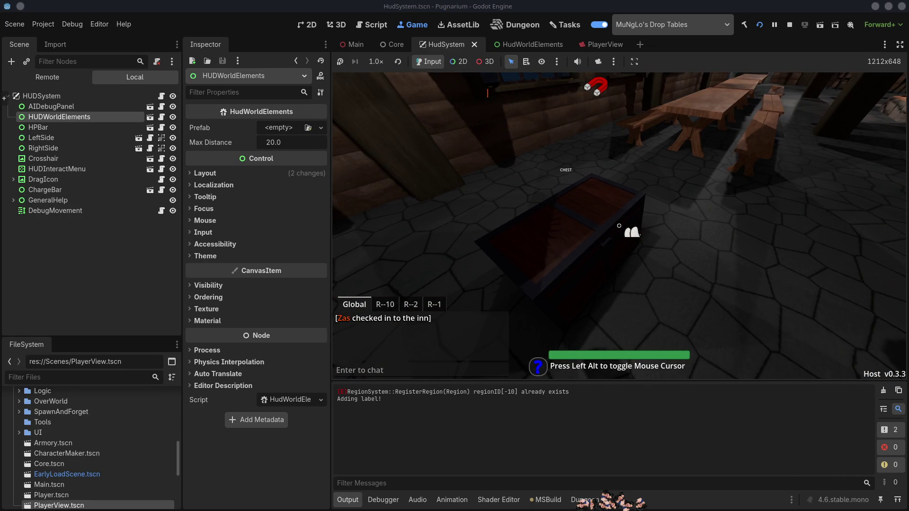
pyautogui.press('s')
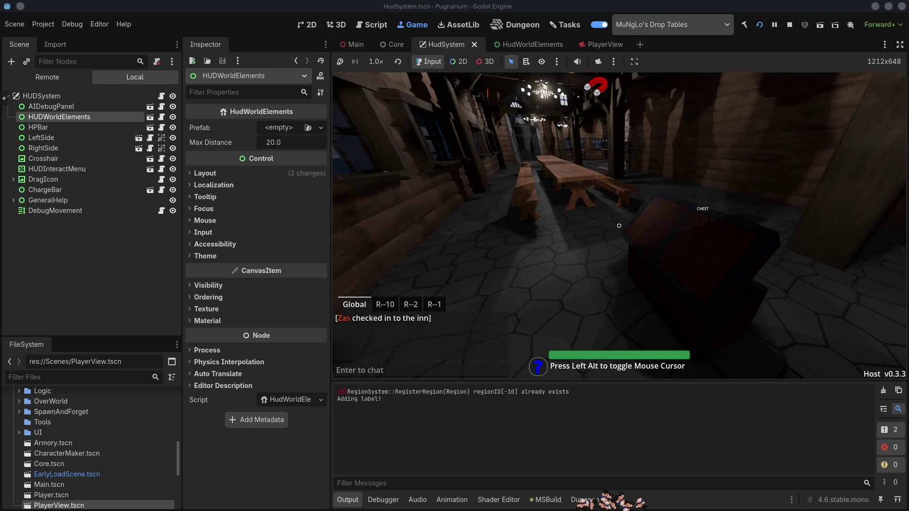
pyautogui.press('e')
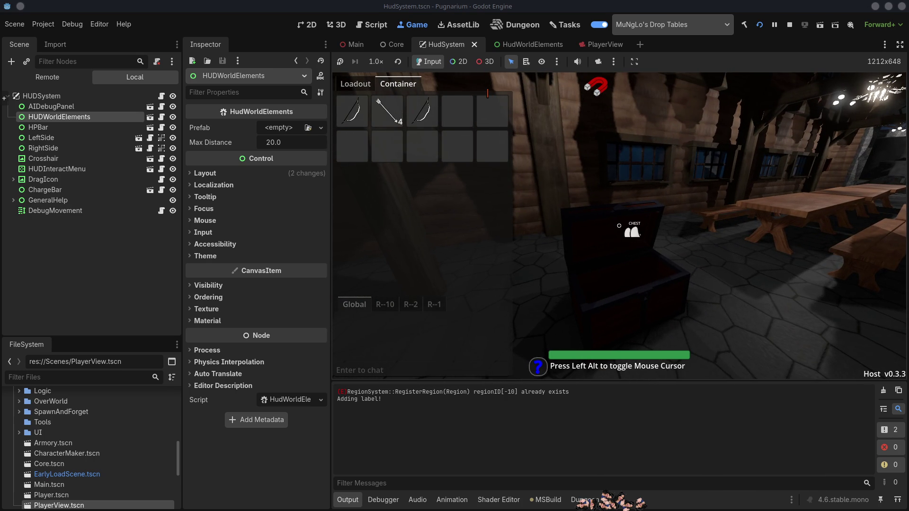
# Release the mouse, expand and restore the game view, and stop the game
pyautogui.press('alt')
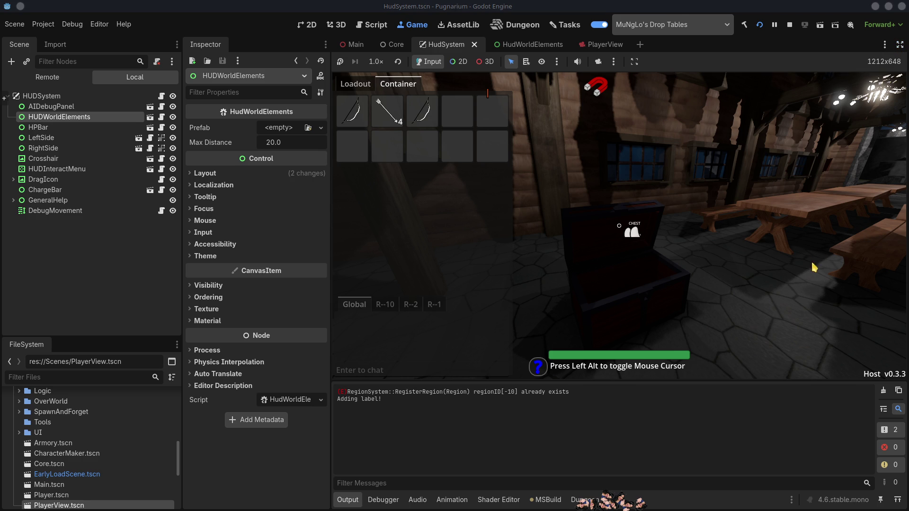
pyautogui.click(900, 46)
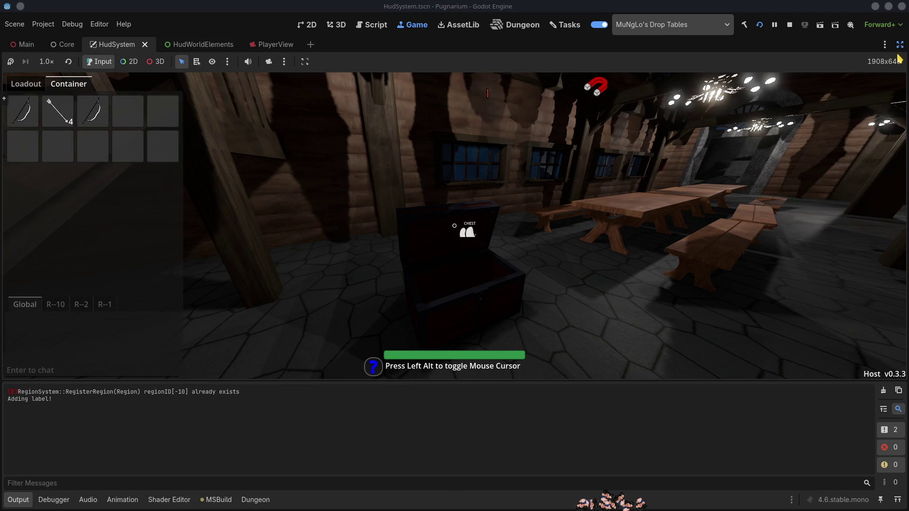
pyautogui.click(899, 45)
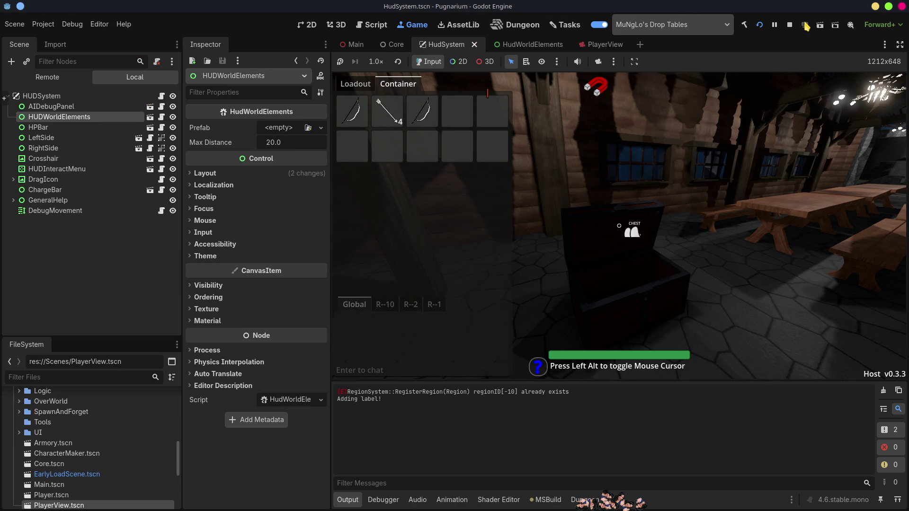
pyautogui.click(788, 25)
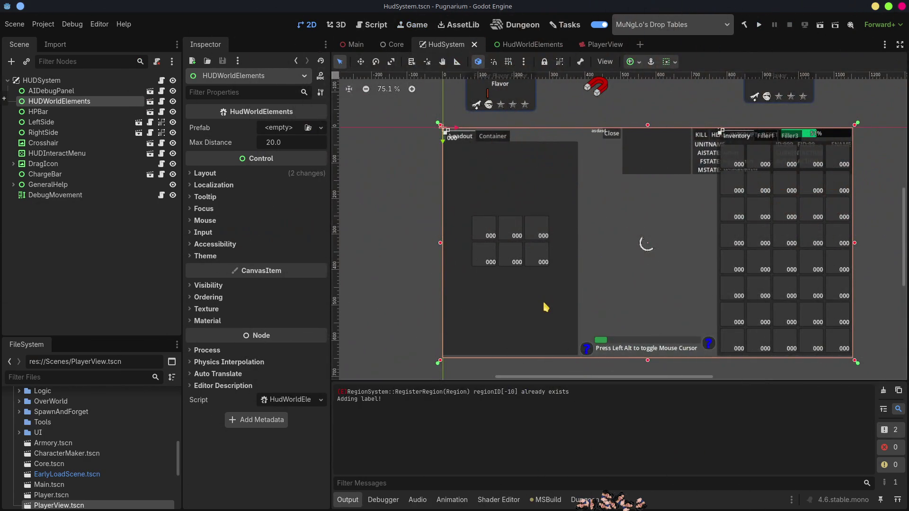
pyautogui.hotkey('alt', 'Tab')
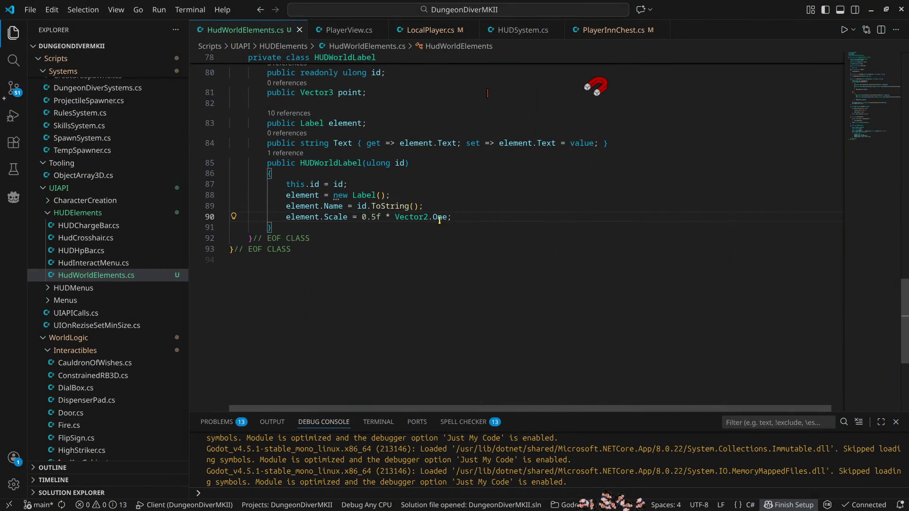
# Change the label scale on line 90 from 0.5f to 0.75f and save HudWorldElements.cs
pyautogui.click(370, 216)
pyautogui.write('7')
pyautogui.hotkey('ctrl', 's')
pyautogui.hotkey('alt', 'Tab')
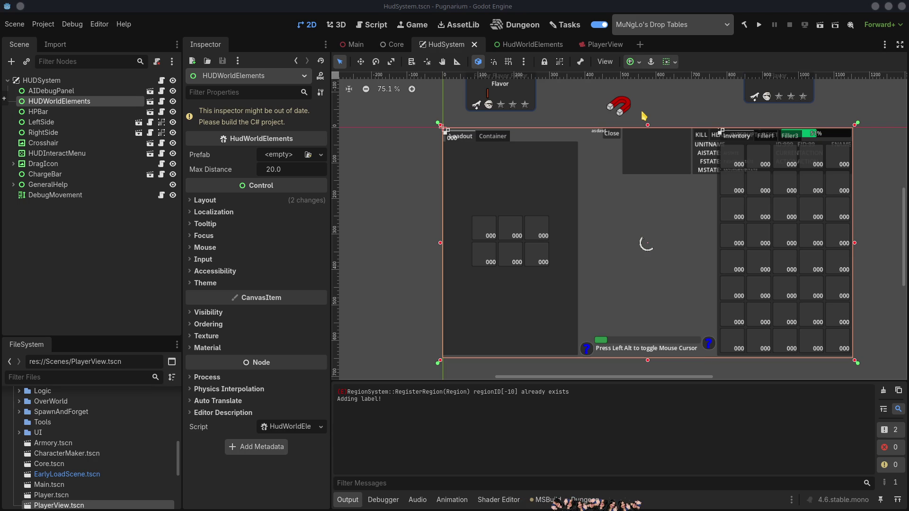
# Close the PlayerView, HudWorldElements, HudSystem and Core scene tabs, then filter files by 'human'
pyautogui.click(447, 48)
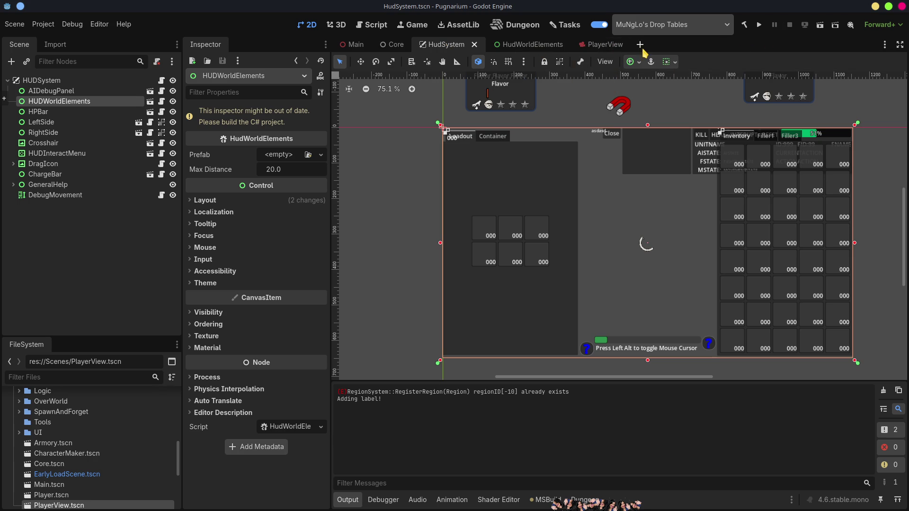
pyautogui.click(613, 47)
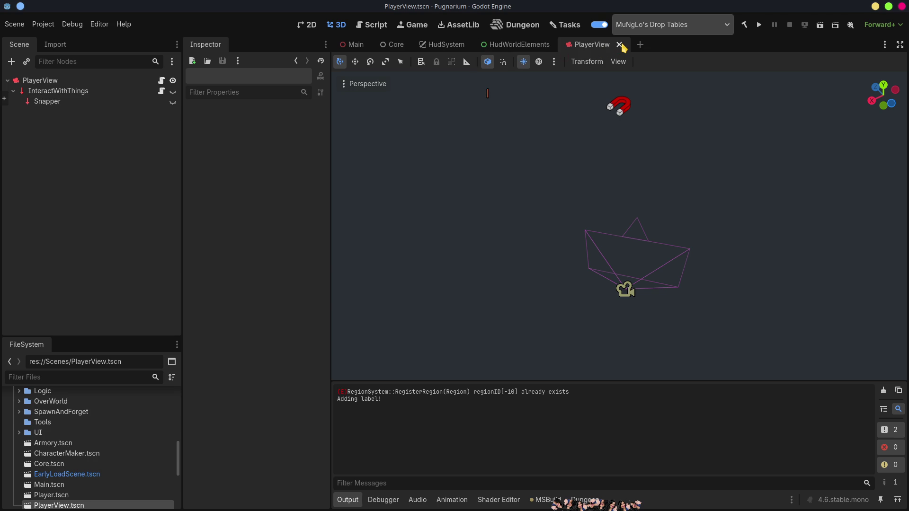
pyautogui.click(619, 45)
pyautogui.click(560, 45)
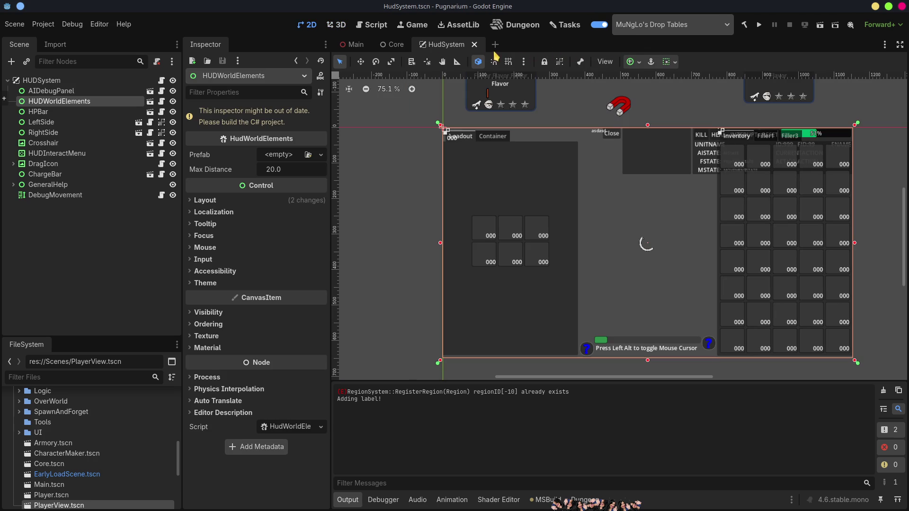
pyautogui.click(477, 45)
pyautogui.click(412, 45)
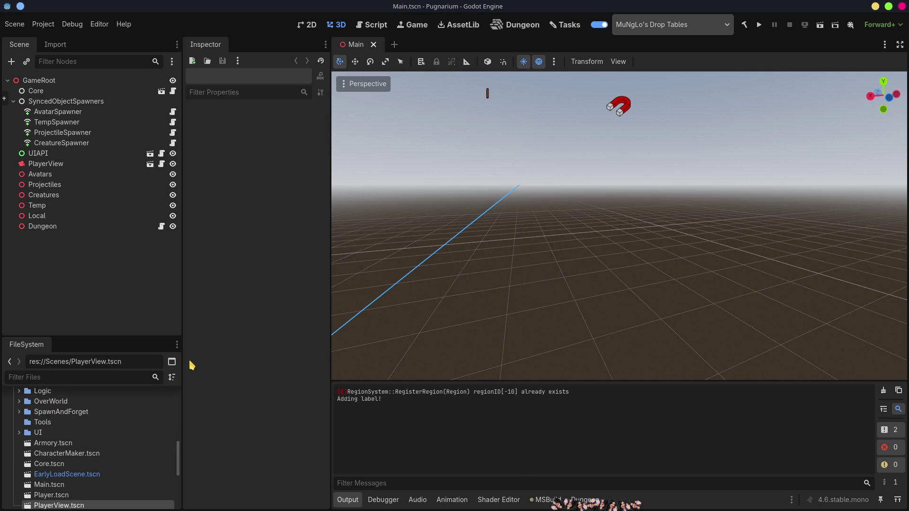
pyautogui.write('human')
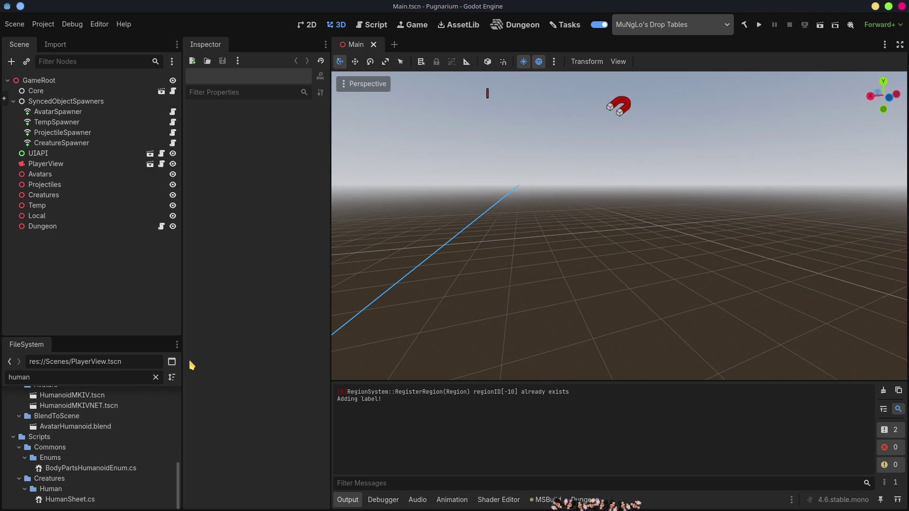
# Open HumanoidMKIV.tscn and collapse its Skeleton3D and AvatarComponents branches
pyautogui.doubleClick(118, 394)
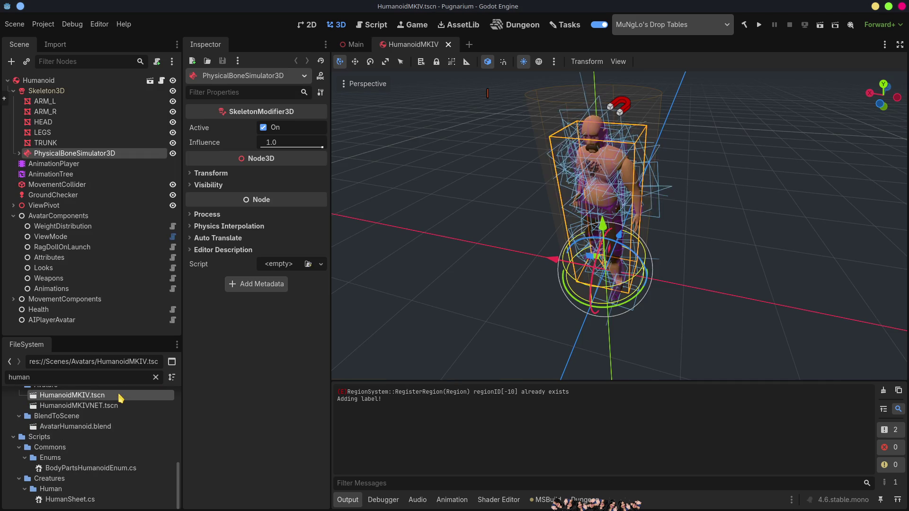
pyautogui.click(13, 91)
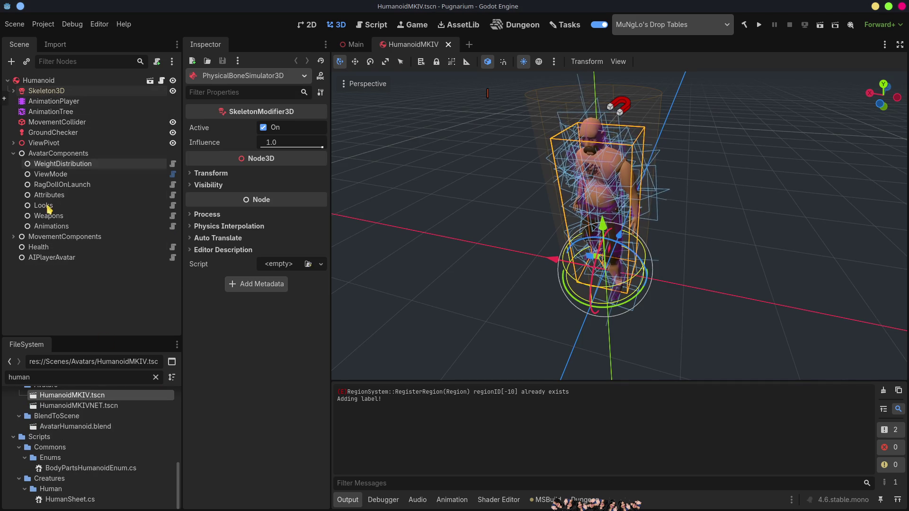
pyautogui.click(13, 153)
pyautogui.click(97, 278)
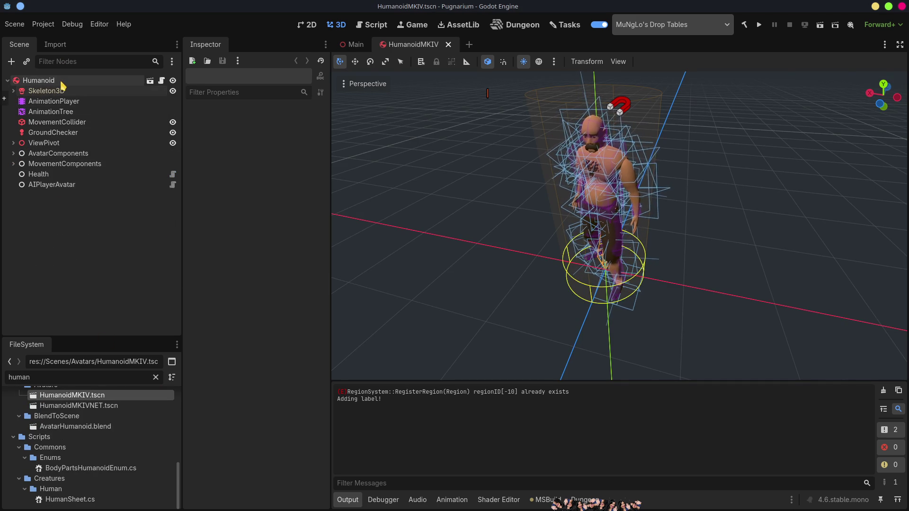
# Select the Humanoid root node and bring up its context menu
pyautogui.click(61, 82)
pyautogui.rightClick(61, 81)
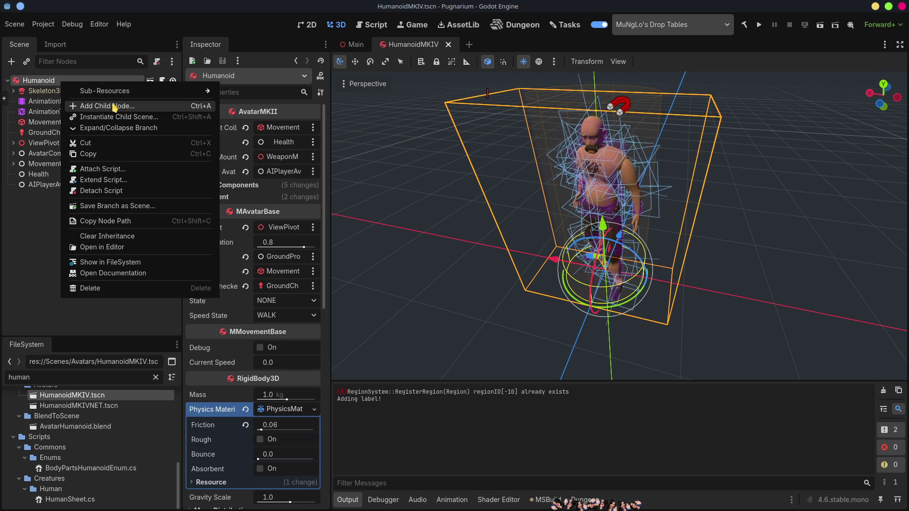
pyautogui.click(41, 230)
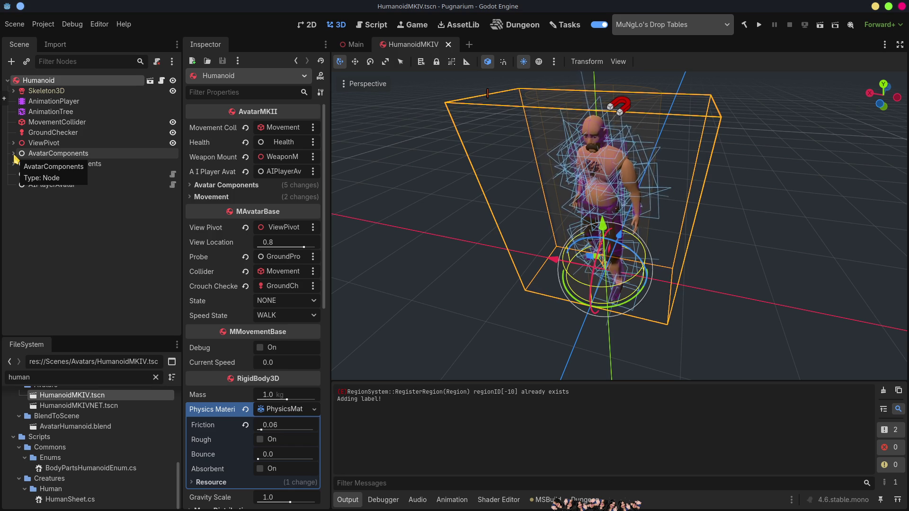
pyautogui.rightClick(49, 79)
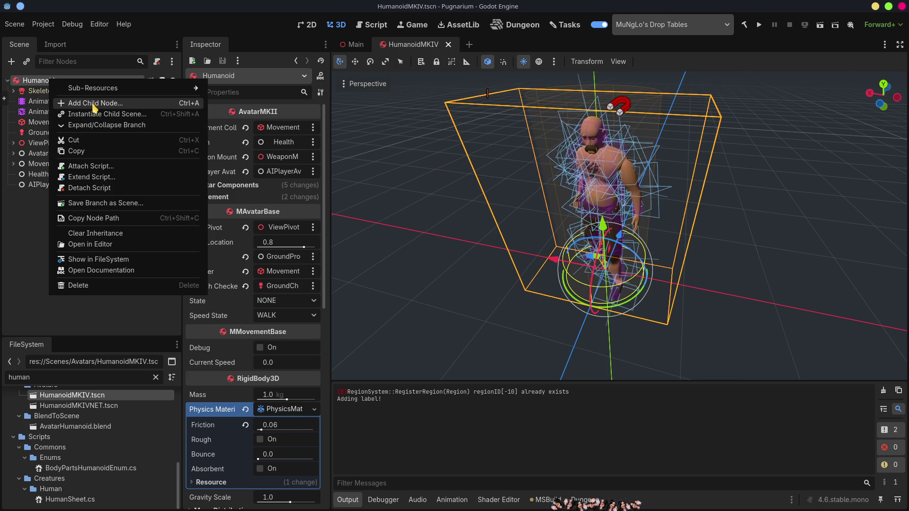
# Add a Node3D child under Humanoid and start renaming it HUDLabelMaker
pyautogui.click(94, 104)
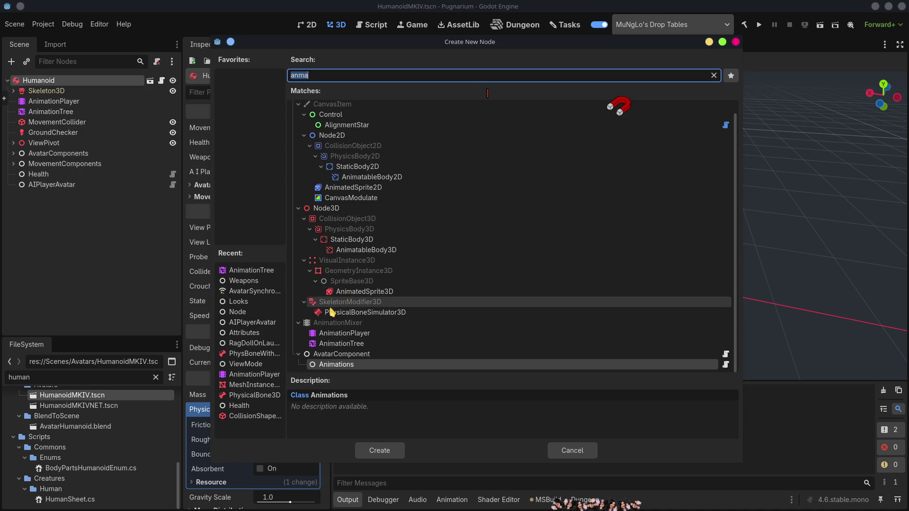
pyautogui.doubleClick(332, 208)
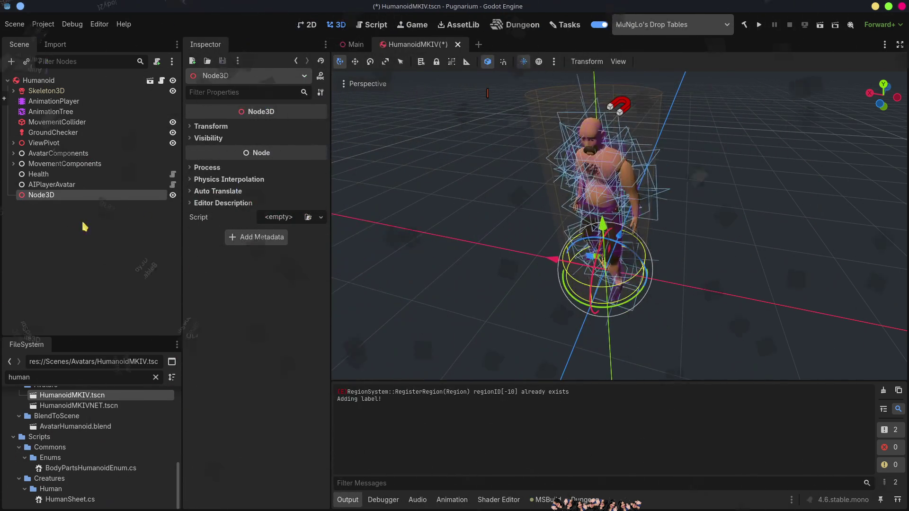
pyautogui.press('F2')
pyautogui.write('HUDLabelMaker')
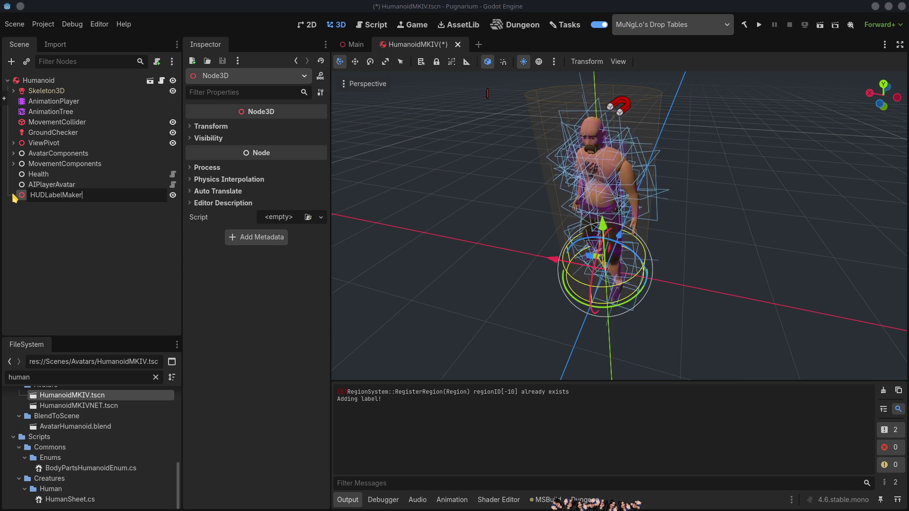
# Confirm the HUDLabelMaker name and raise the node about 2.14 units to above the head
pyautogui.press('Return')
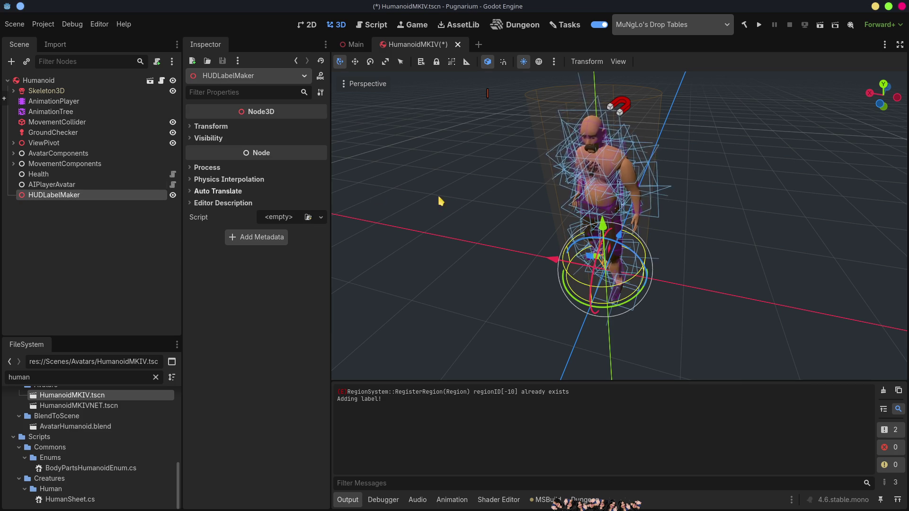
pyautogui.scroll(-3, 723, 163)
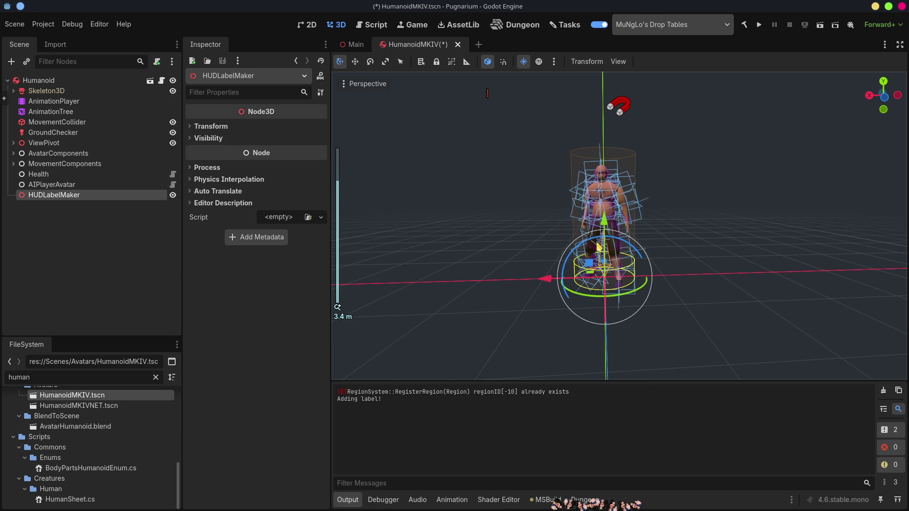
pyautogui.moveTo(604, 222)
pyautogui.mouseDown()
pyautogui.moveTo(622, 78)
pyautogui.moveTo(612, 88)
pyautogui.mouseUp()
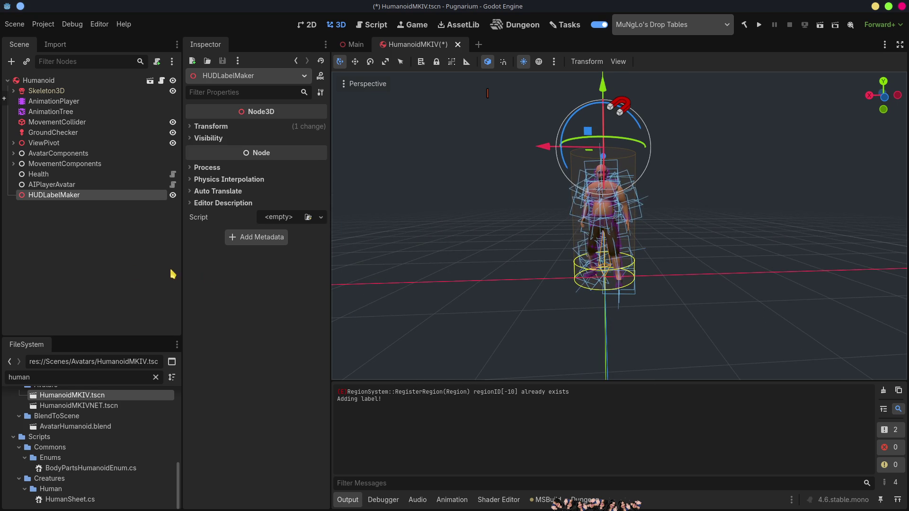
# Open and cancel the Load Script dialog, then enlarge the FileSystem file listing
pyautogui.click(308, 217)
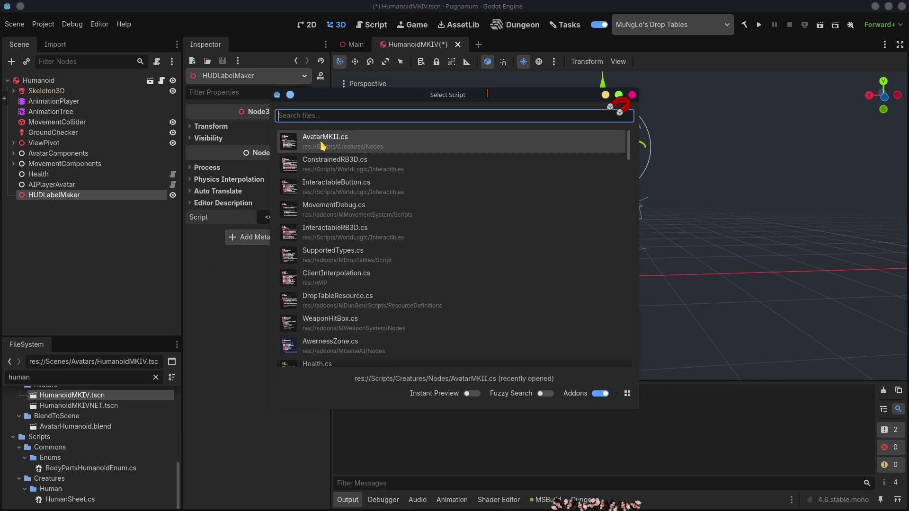
pyautogui.click(632, 95)
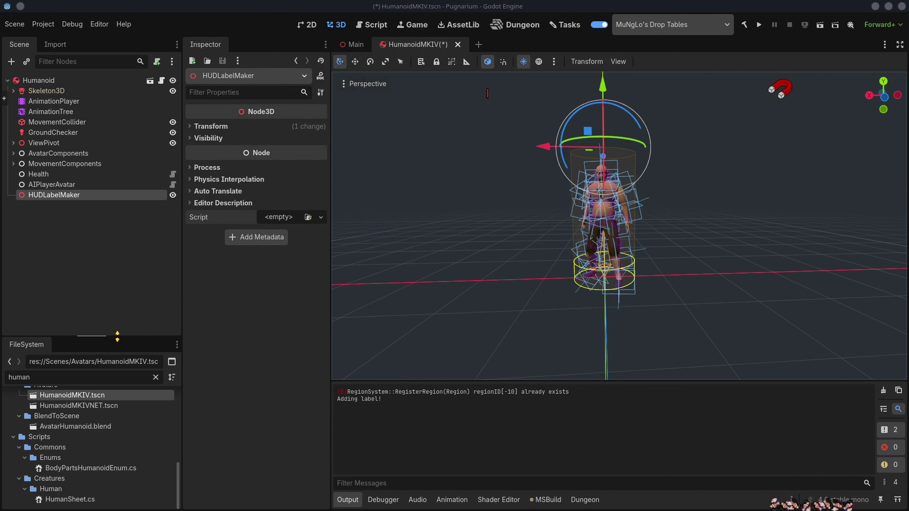
pyautogui.moveTo(118, 338); pyautogui.dragTo(107, 245)
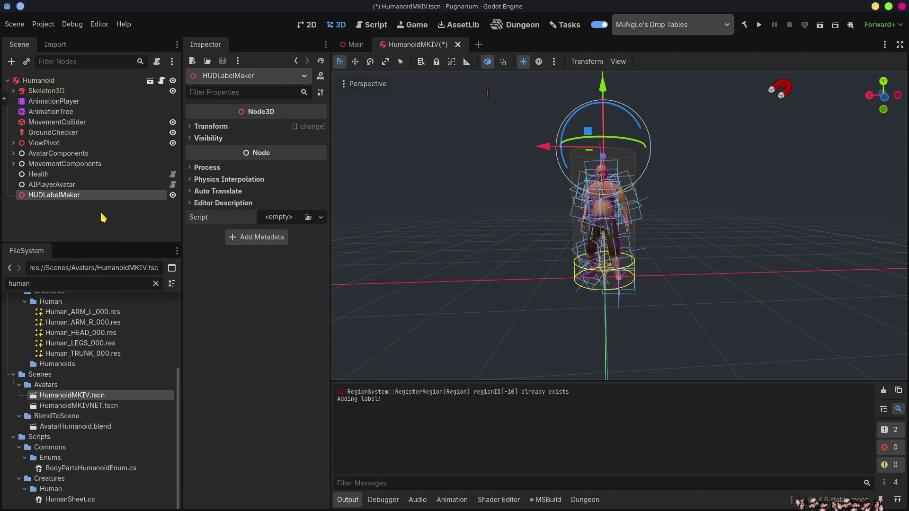
# Collapse the Scenes, Meshes, Animations, Enums, Commons and Creatures folders in FileSystem
pyautogui.click(13, 374)
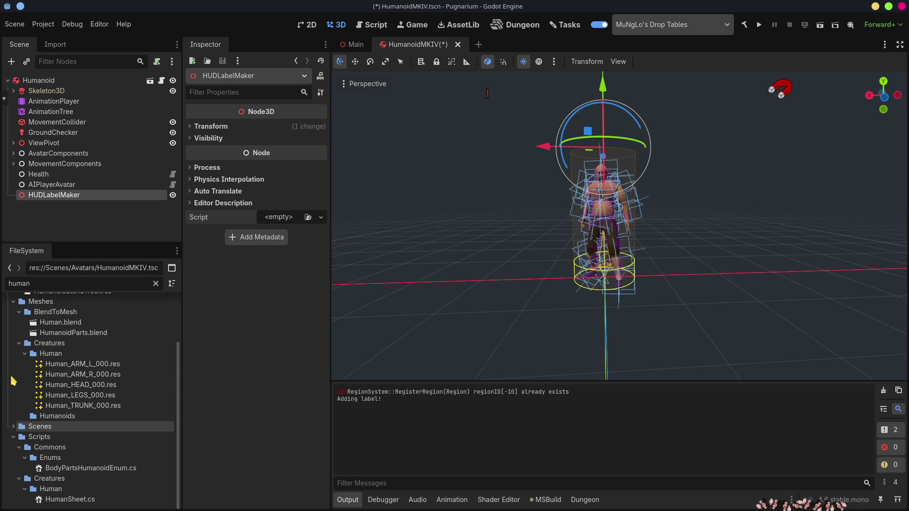
pyautogui.scroll(3, 33, 391)
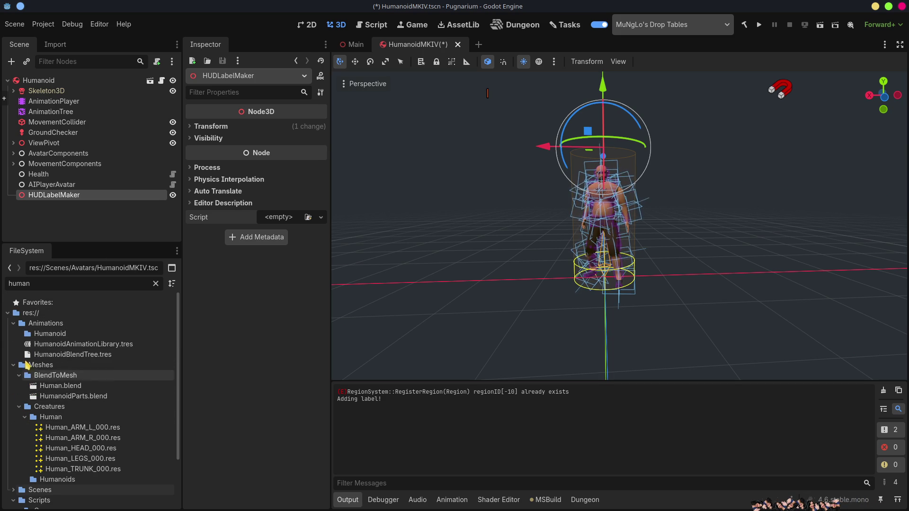
pyautogui.click(13, 365)
pyautogui.click(13, 323)
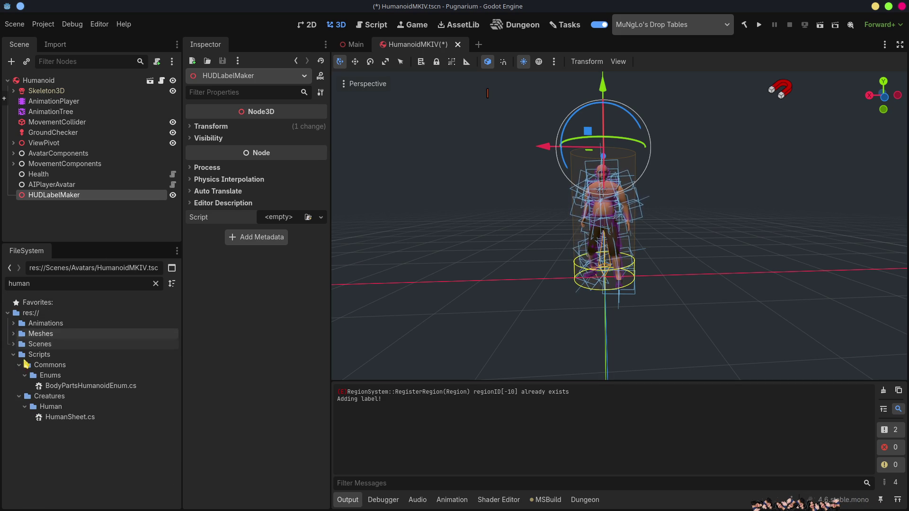
pyautogui.click(25, 375)
pyautogui.click(19, 365)
pyautogui.click(41, 355)
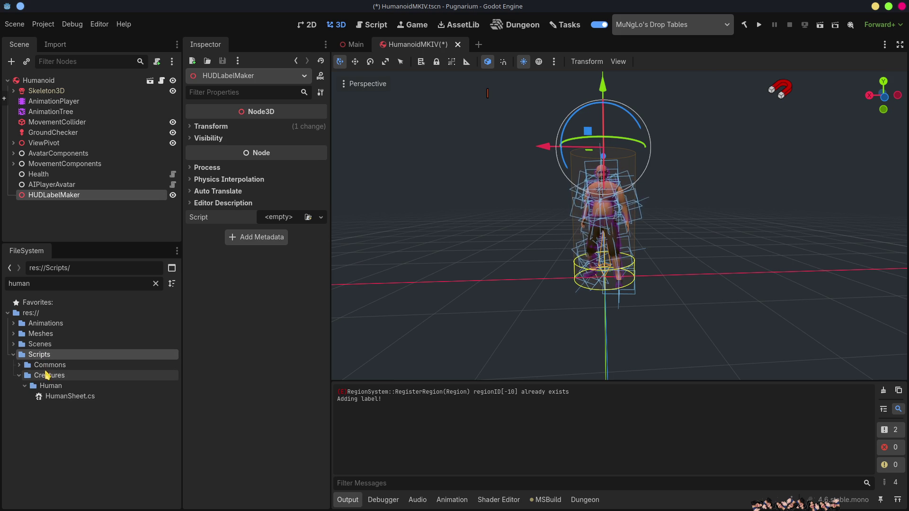
pyautogui.click(19, 375)
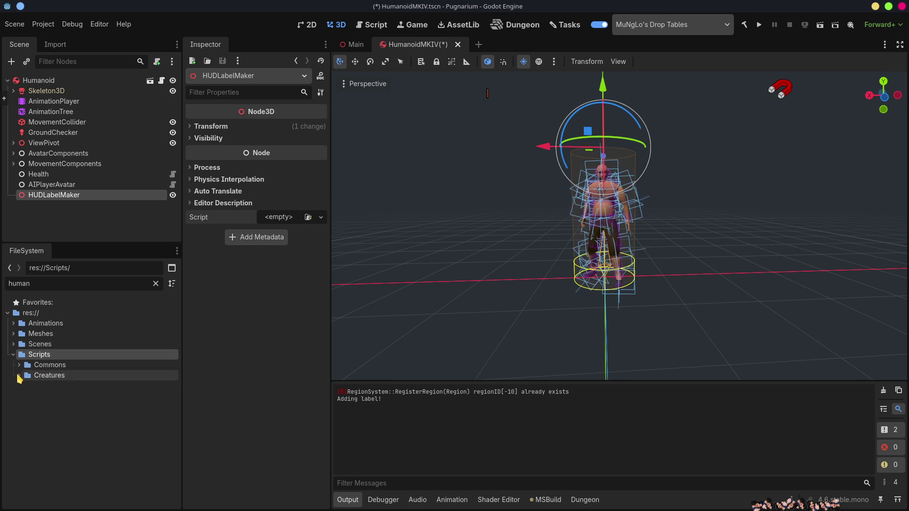
# Split FileSystem into a side-by-side folder tree and file list, widen it, and clear the 'human' filter
pyautogui.click(172, 268)
pyautogui.click(172, 268)
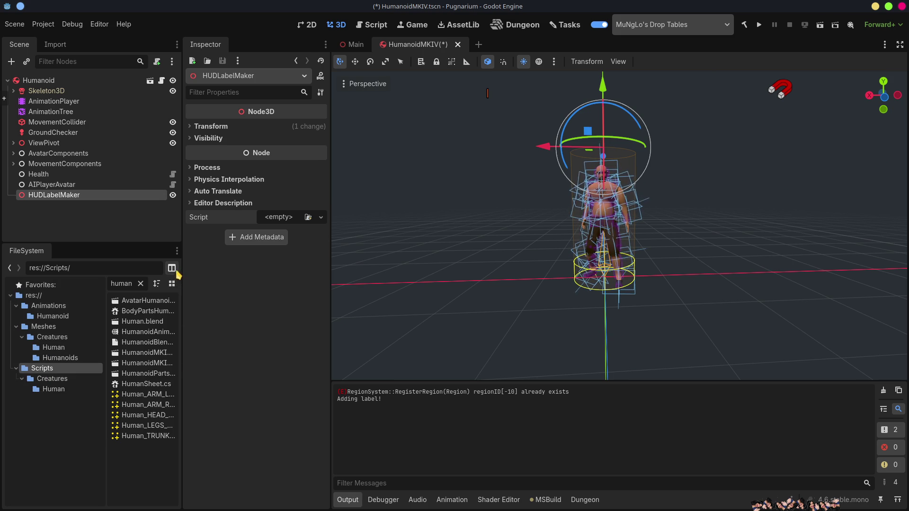
pyautogui.moveTo(185, 289); pyautogui.dragTo(312, 286)
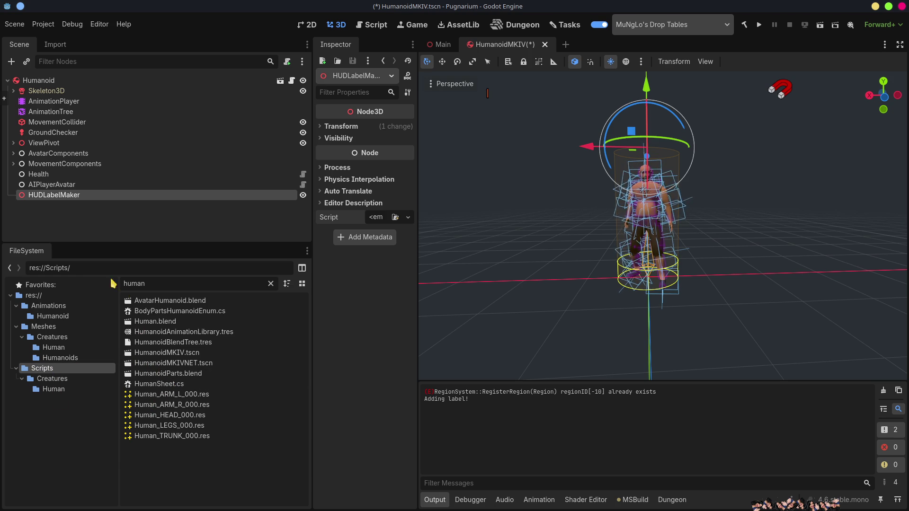
pyautogui.click(271, 283)
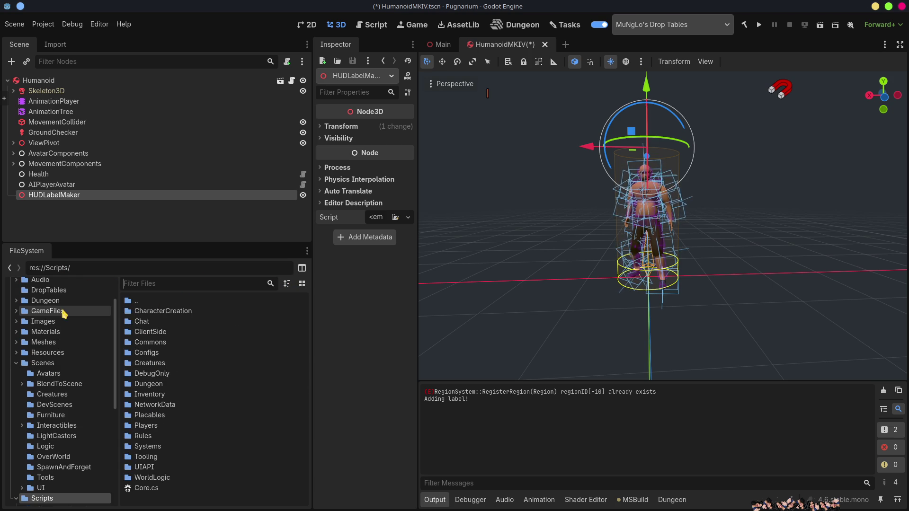
pyautogui.scroll(3, 32, 374)
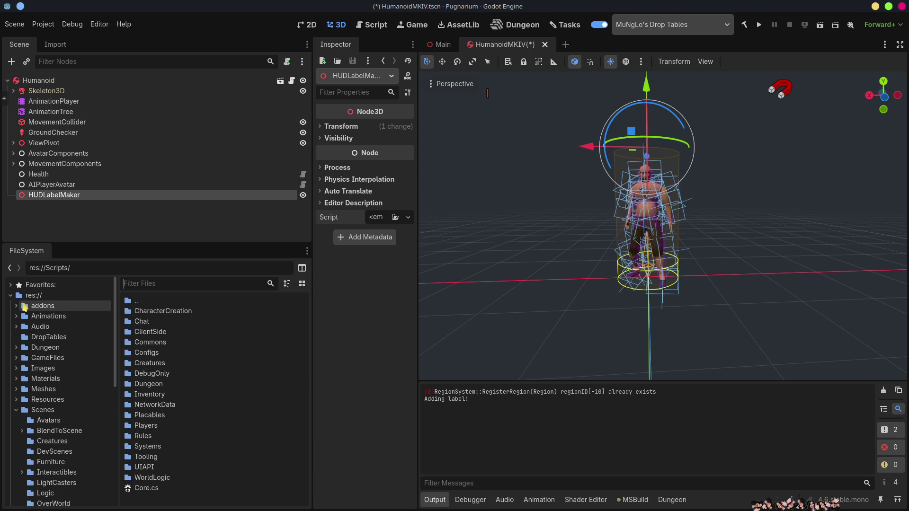
pyautogui.scroll(-2, 39, 369)
# Expand the Scripts folder and list the NetworkData folder's contents
pyautogui.doubleClick(41, 383)
pyautogui.doubleClick(40, 392)
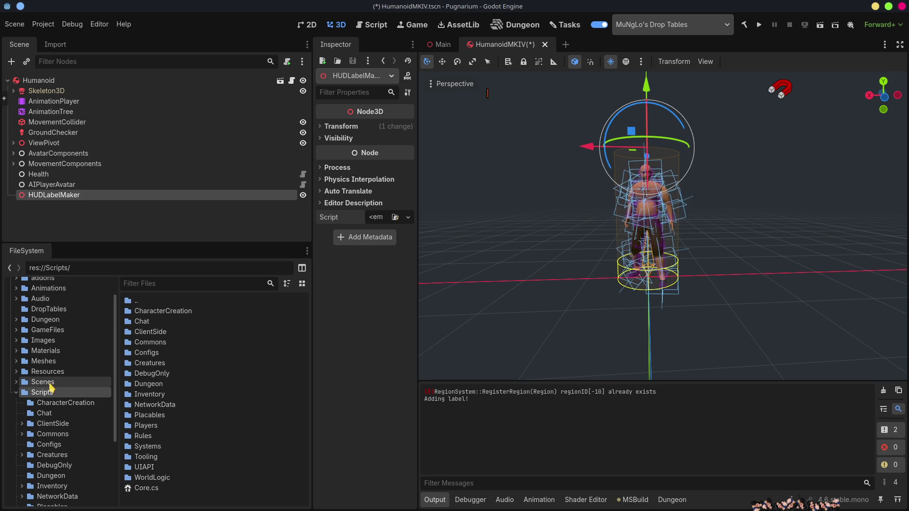
pyautogui.scroll(-2, 41, 396)
pyautogui.scroll(-5, 40, 396)
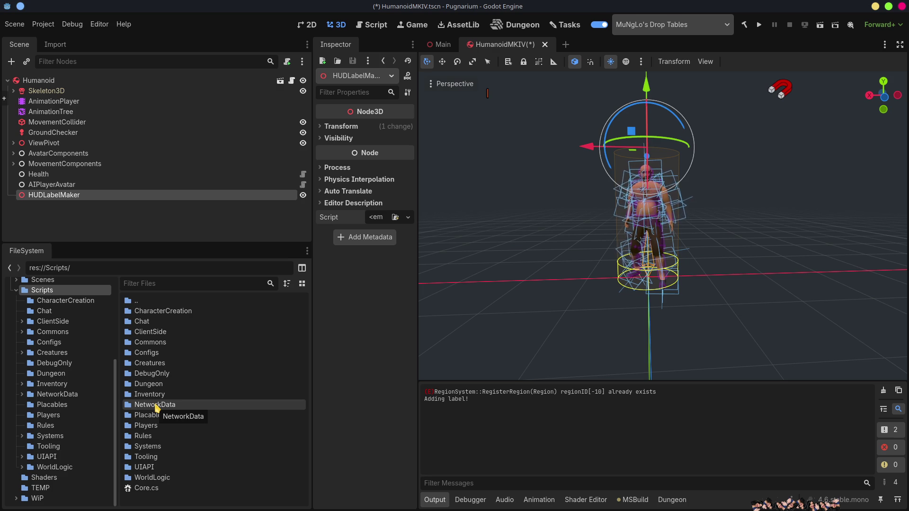
pyautogui.doubleClick(156, 406)
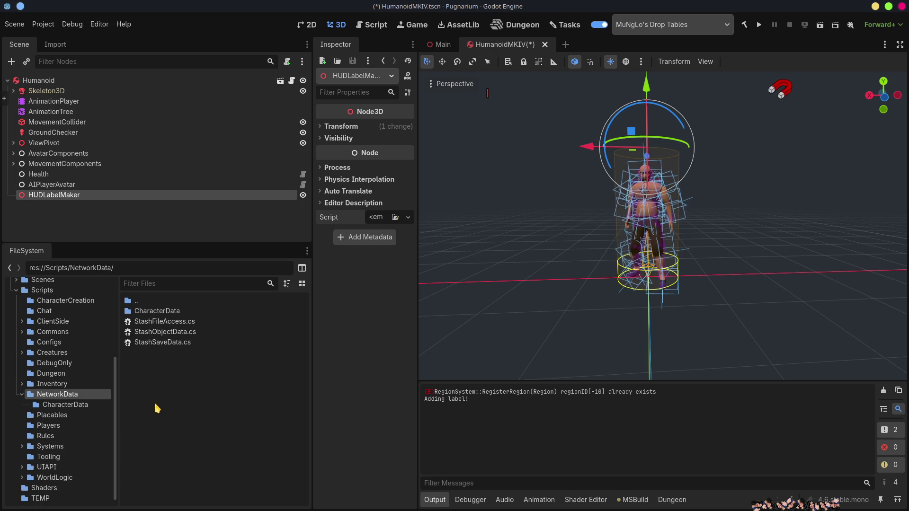
pyautogui.doubleClick(157, 311)
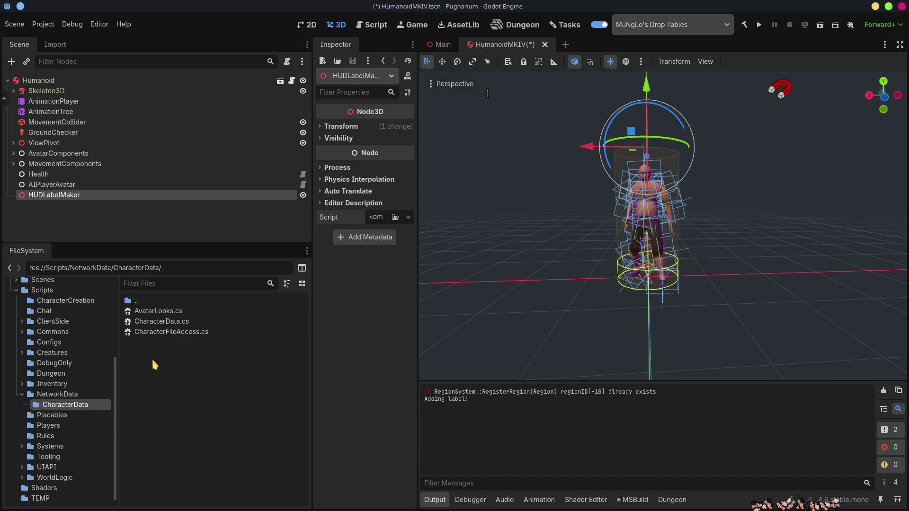
pyautogui.moveTo(118, 432); pyautogui.dragTo(119, 433)
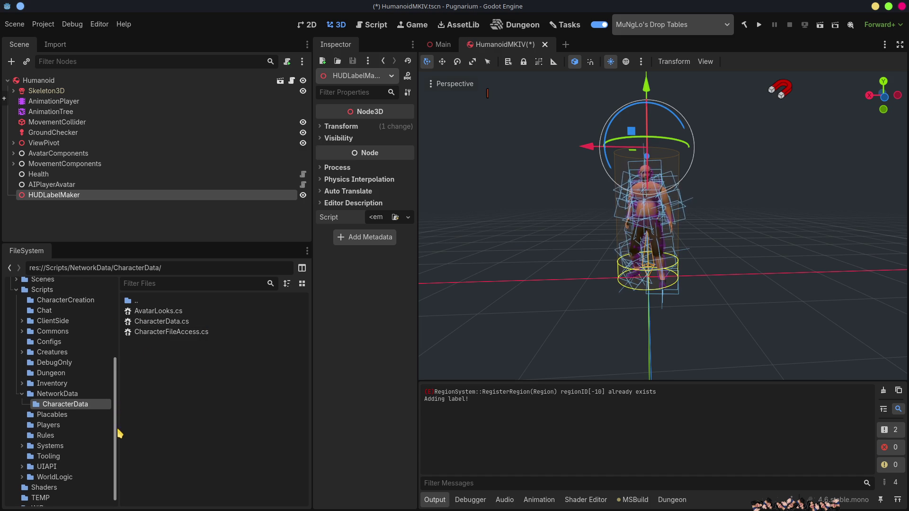
pyautogui.scroll(-1, 119, 433)
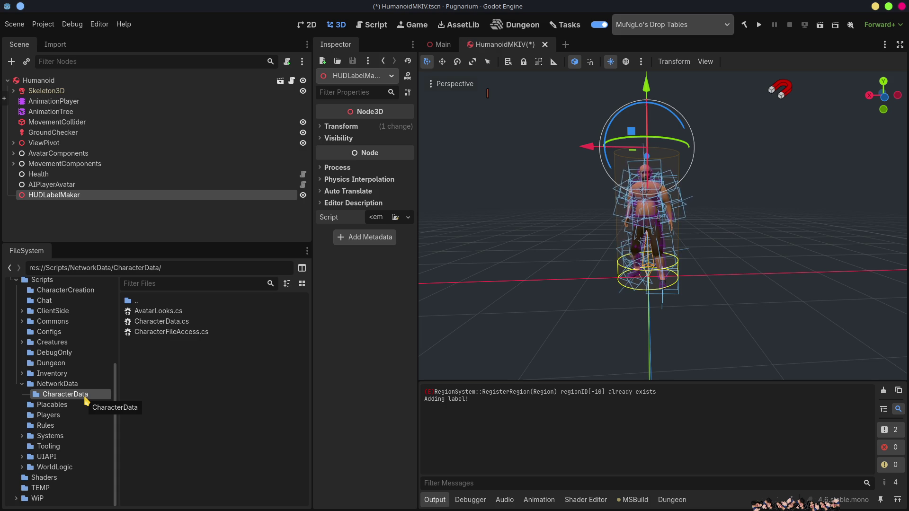
pyautogui.click(57, 384)
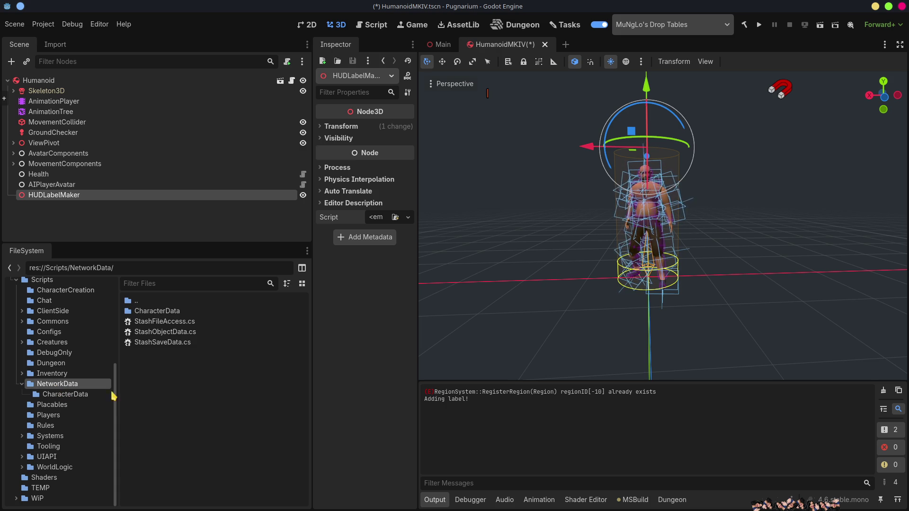
# Use New Script in the Inspector to create HudLabelMaker.cs at res://Scripts/NetworkData and attach it
pyautogui.click(407, 217)
pyautogui.click(377, 234)
pyautogui.click(557, 244)
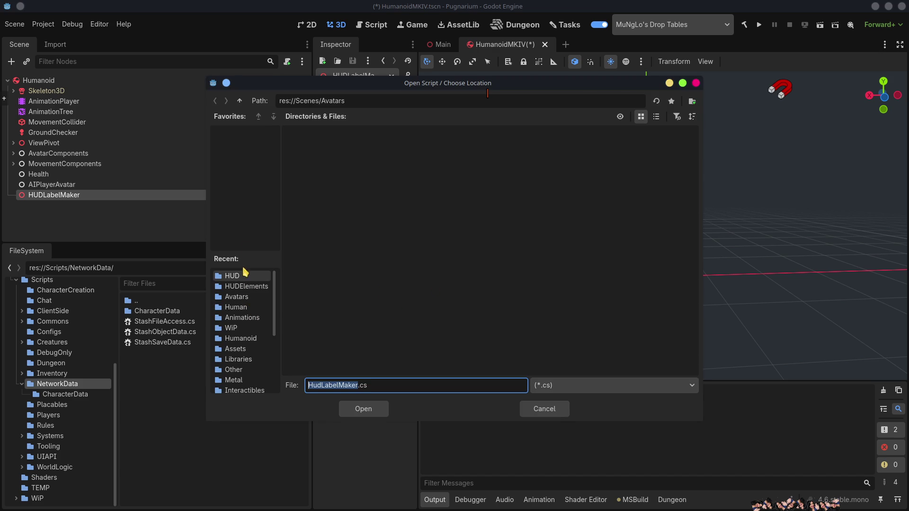
pyautogui.click(240, 101)
pyautogui.click(239, 101)
pyautogui.click(240, 101)
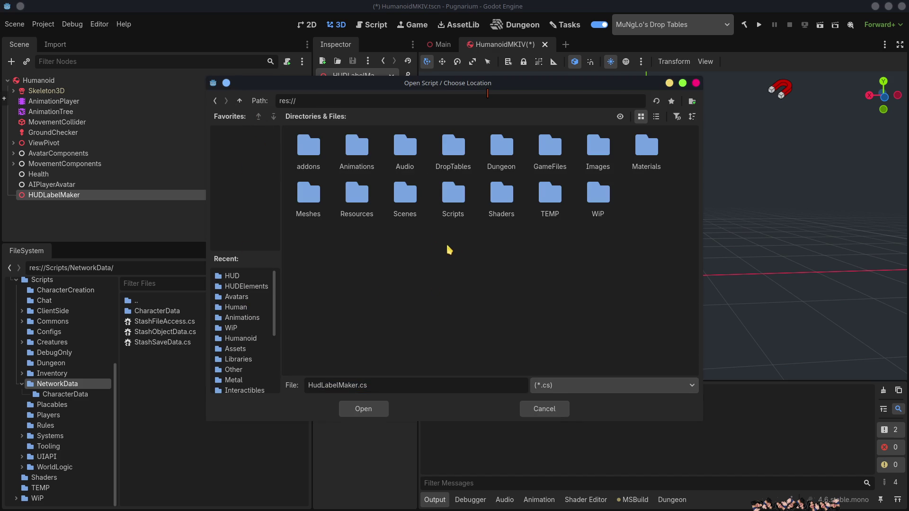
pyautogui.doubleClick(449, 198)
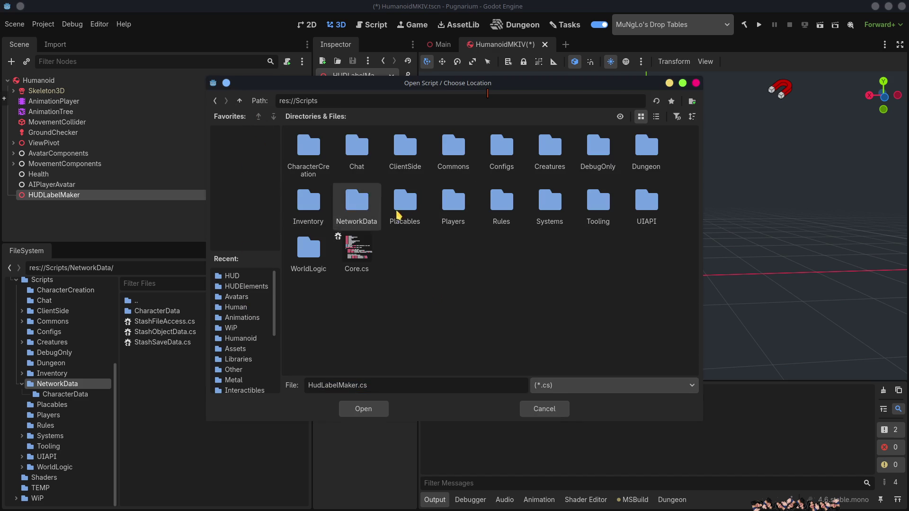
pyautogui.doubleClick(370, 208)
pyautogui.click(363, 410)
pyautogui.click(406, 330)
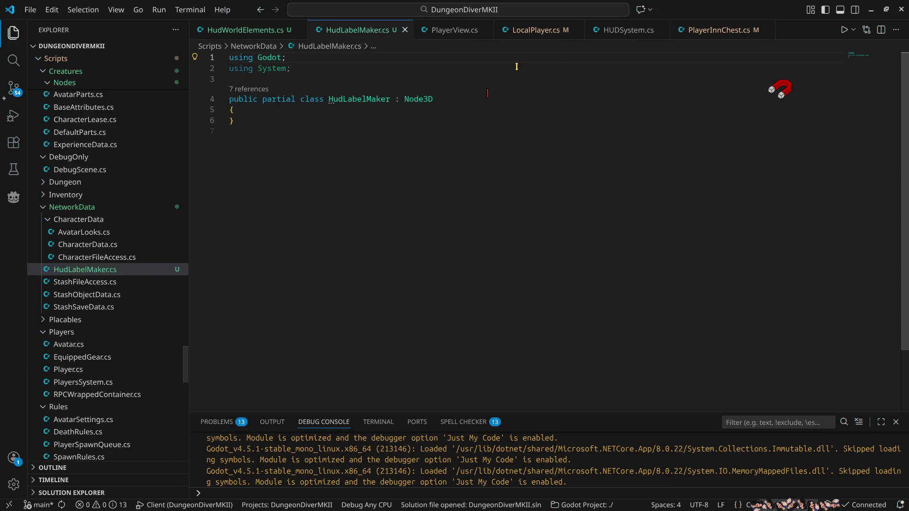
# Copy the RegionSpawner sign if-block from PlayerInnChest.cs
pyautogui.click(713, 34)
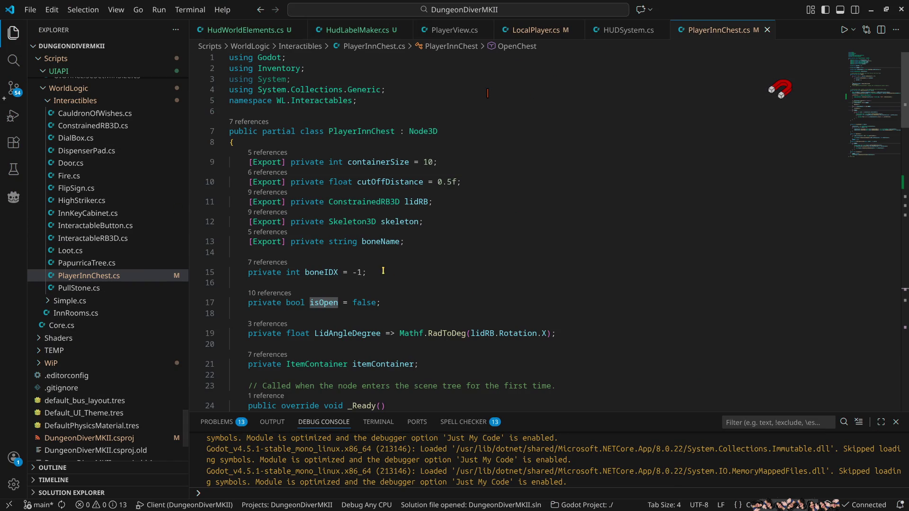
pyautogui.scroll(-7, 445, 283)
pyautogui.scroll(-4, 445, 283)
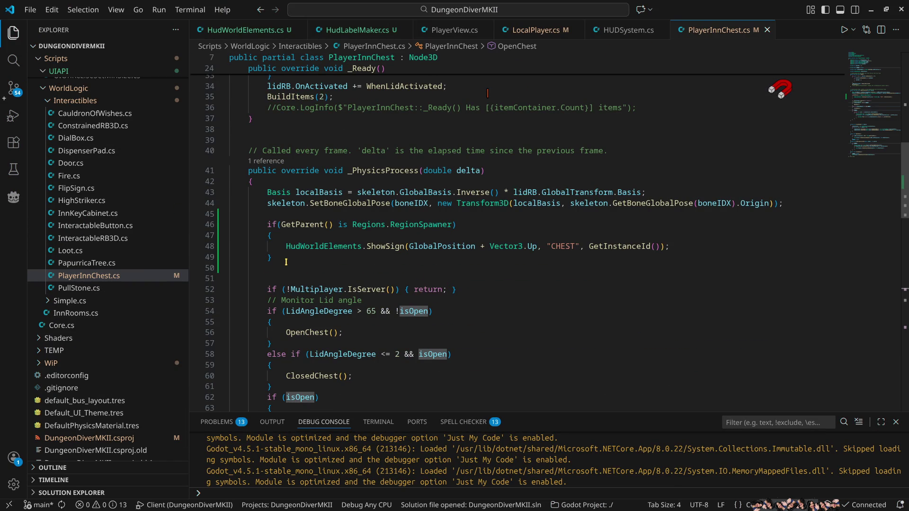
pyautogui.moveTo(287, 259); pyautogui.dragTo(232, 223)
pyautogui.hotkey('ctrl', 'c')
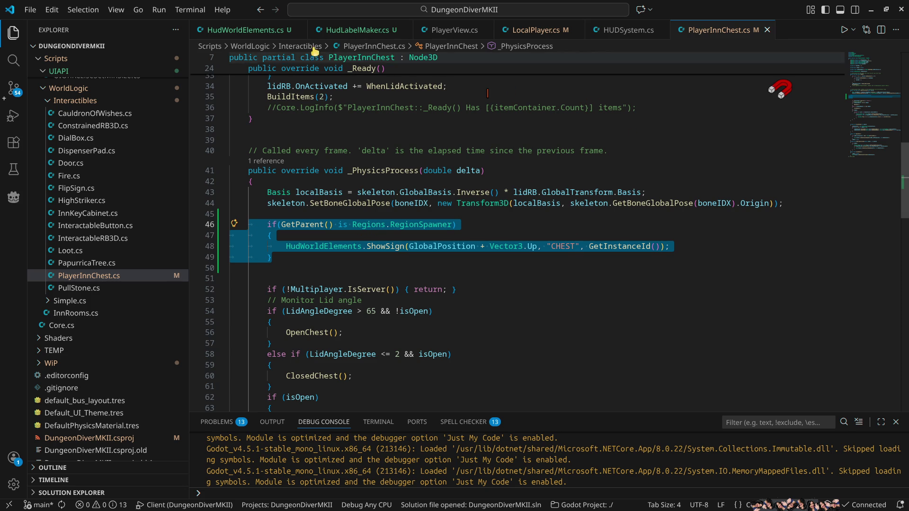
# Add blank lines after the opening brace of the HudLabelMaker class
pyautogui.click(353, 30)
pyautogui.click(266, 109)
pyautogui.press('Return')
pyautogui.press('Return')
pyautogui.press('Return')
pyautogui.press('Return')
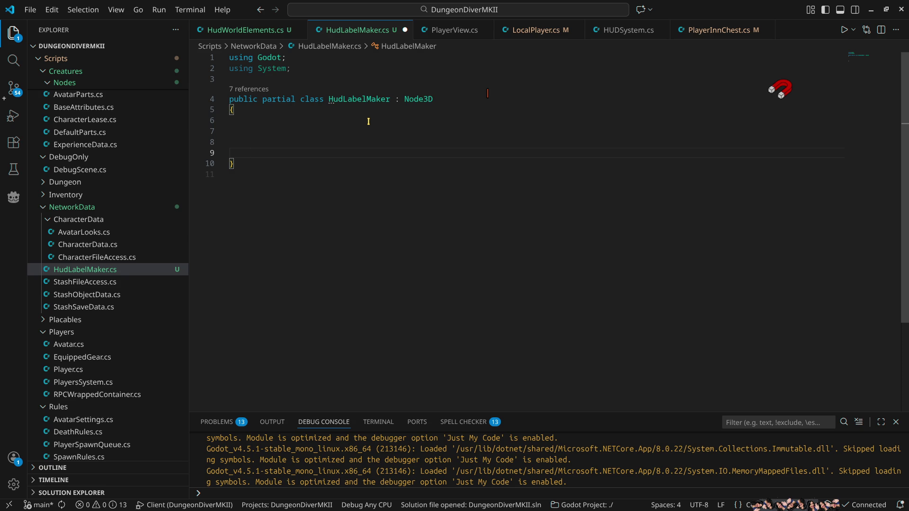
# Insert a public override void _Process method via IntelliSense completion
pyautogui.write('public')
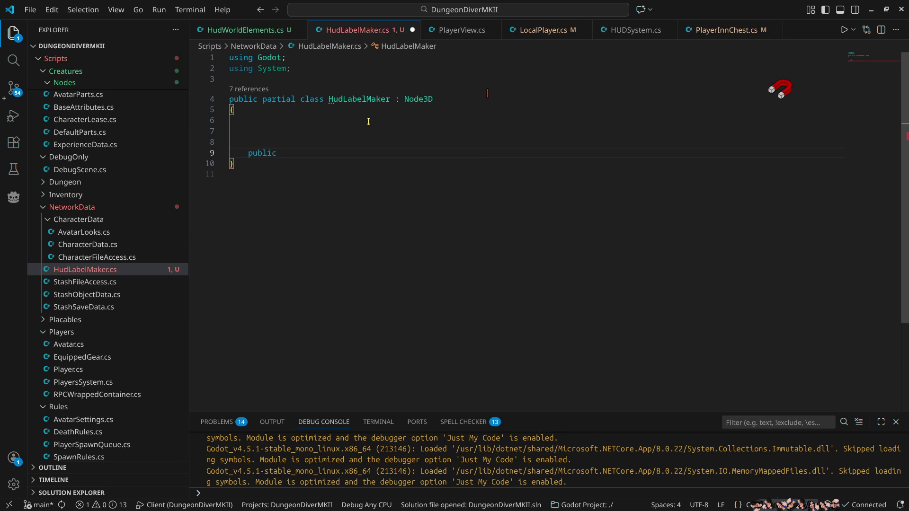
pyautogui.write(' overr')
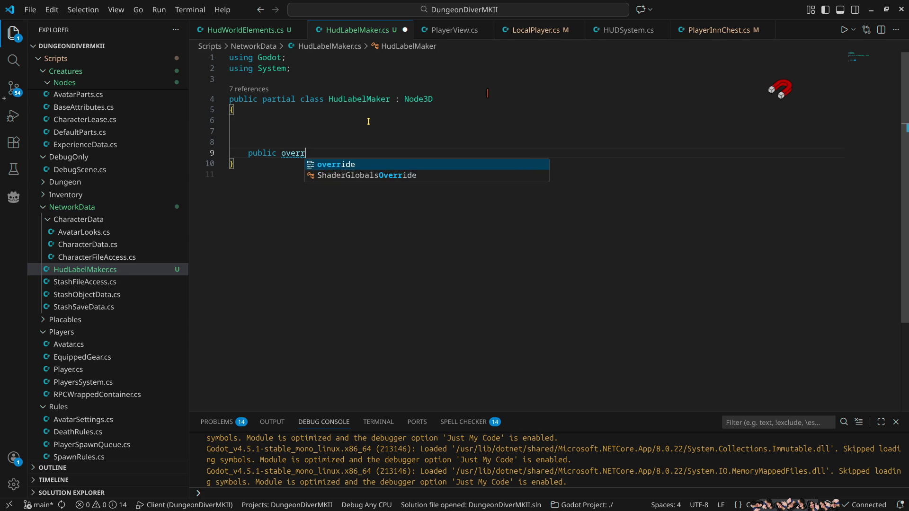
pyautogui.write('ide _')
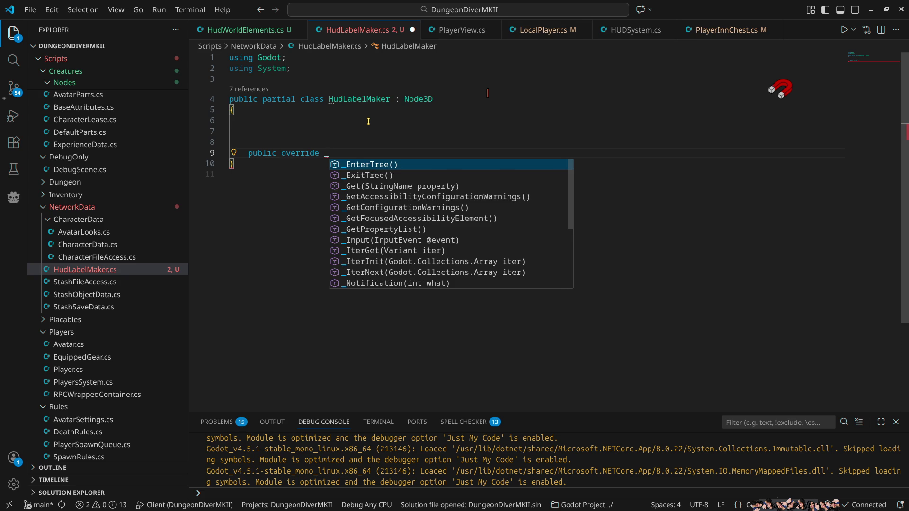
pyautogui.press('BackSpace')
pyautogui.write('oid ')
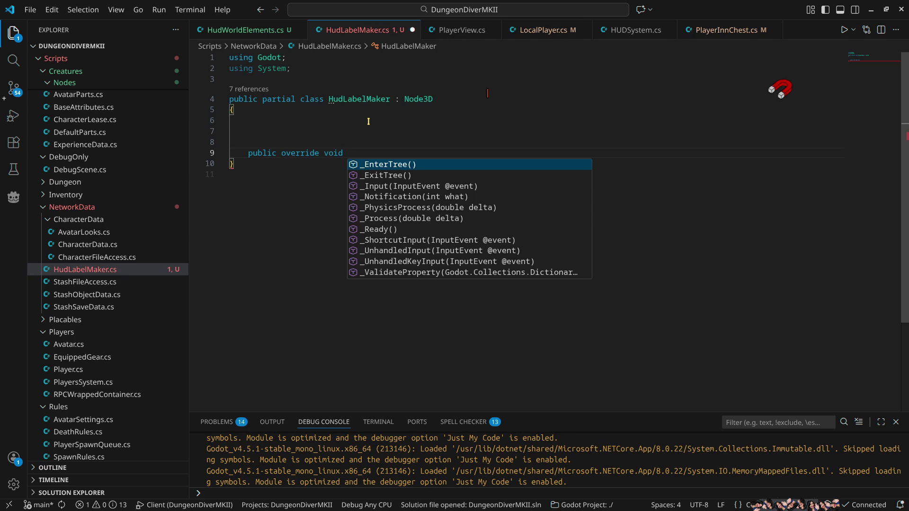
pyautogui.write('_')
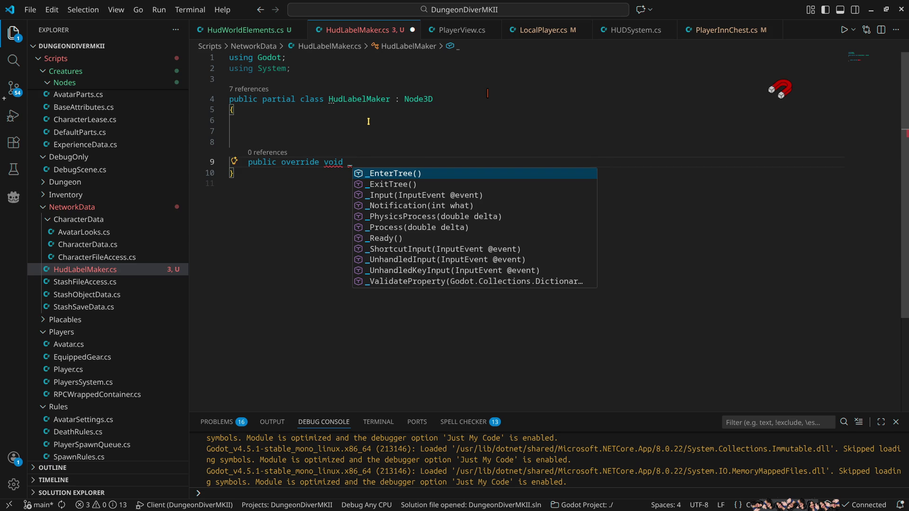
pyautogui.write('pr')
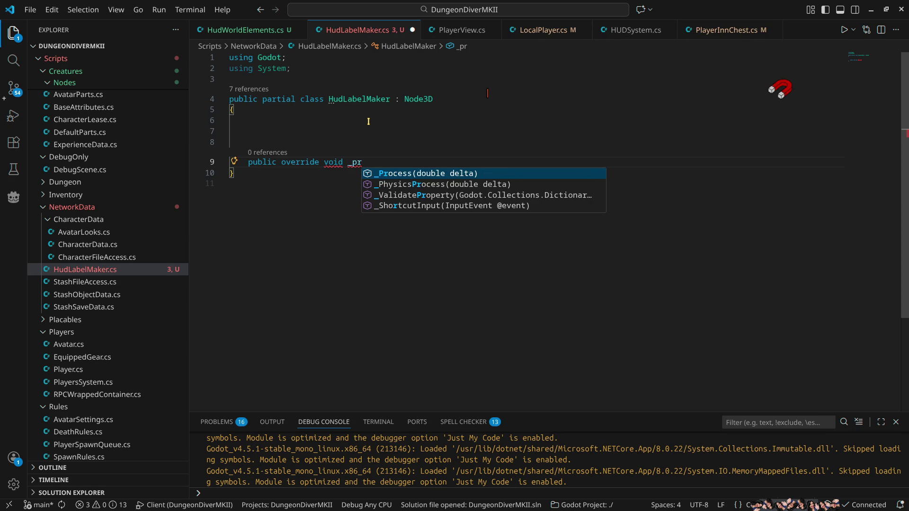
pyautogui.press('Return')
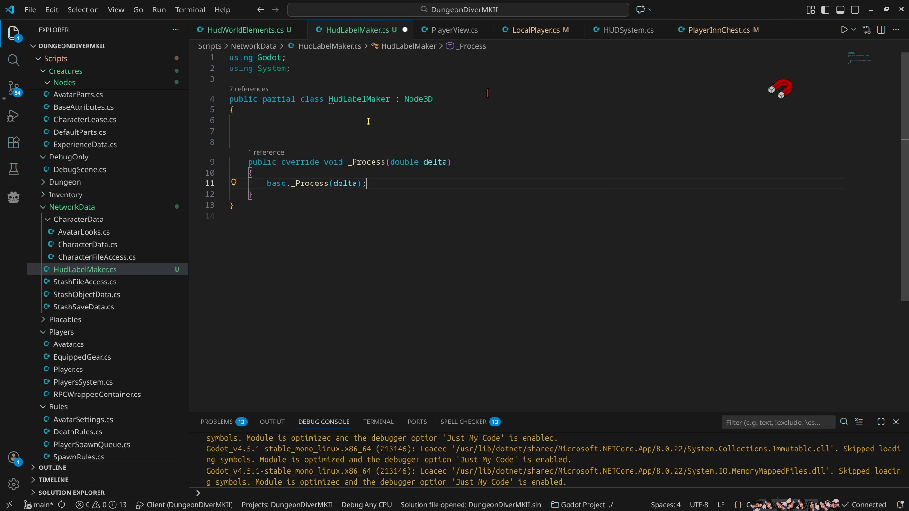
pyautogui.press('Up')
pyautogui.press('Return')
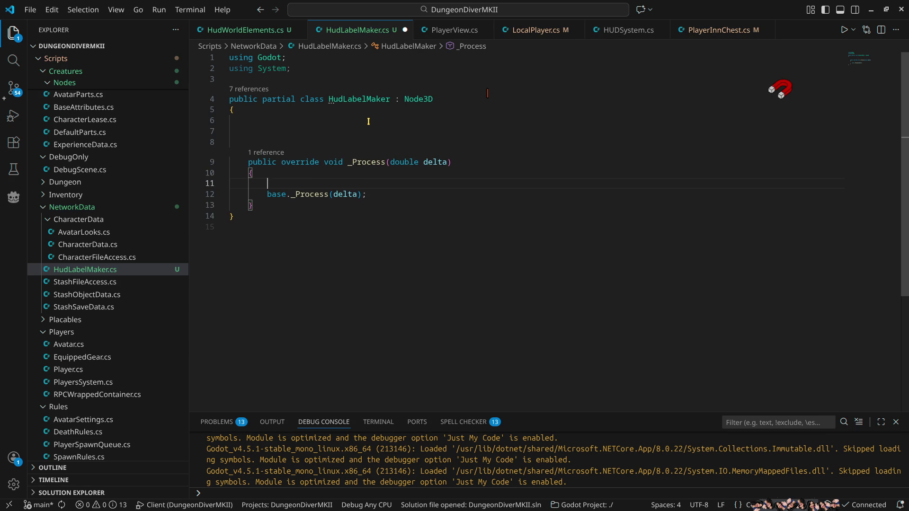
# Paste the sign block, deleting base._Process, the RegionSpawner check and its braces
pyautogui.hotkey('ctrl', 'v')
pyautogui.press('Down')
pyautogui.hotkey('ctrl', 'shift', 'k')
pyautogui.press('Up')
pyautogui.press('Up')
pyautogui.press('Up')
pyautogui.hotkey('ctrl', 'shift', 'k')
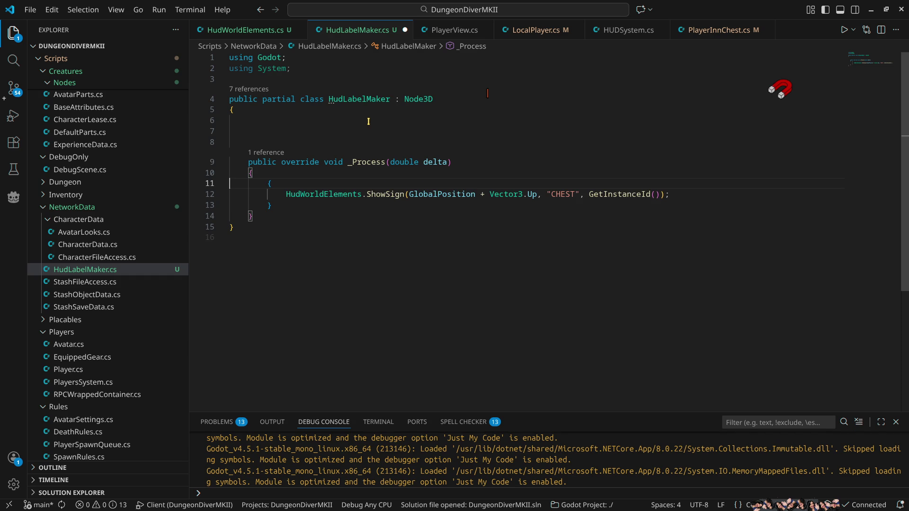
pyautogui.hotkey('ctrl', 'shift', 'k')
pyautogui.press('Down')
pyautogui.hotkey('ctrl', 'shift', 'k')
# Unindent the ShowSign call and indent the empty line 6
pyautogui.click(286, 183)
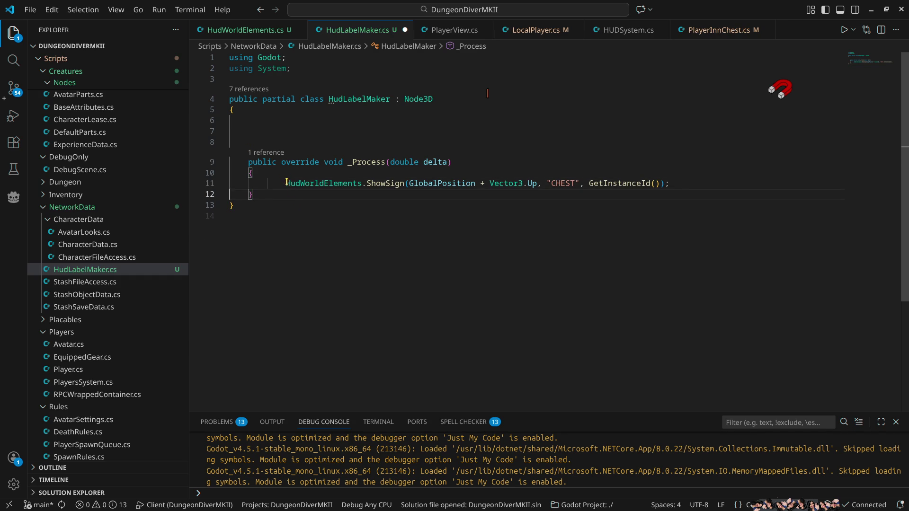
pyautogui.press('BackSpace')
pyautogui.click(277, 120)
pyautogui.press('Tab')
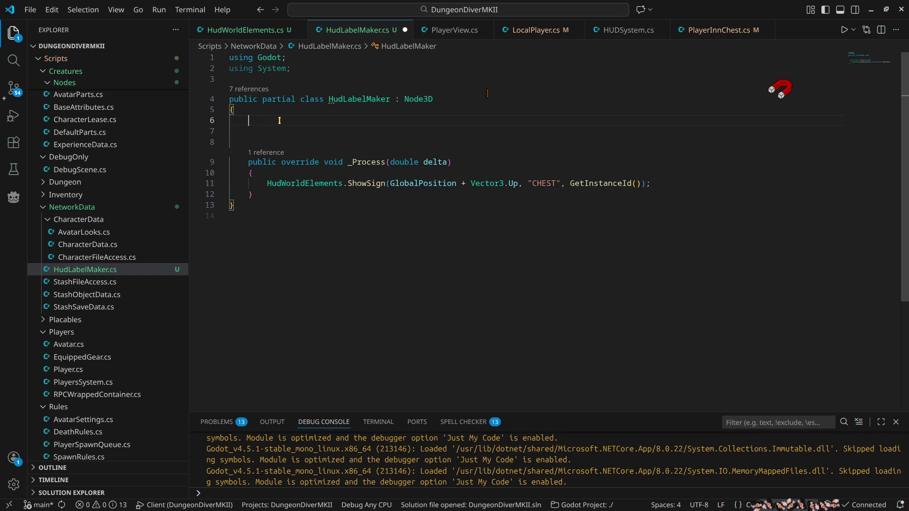
# Add an exported string field 'text' and pass it to ShowSign instead of "CHEST"
pyautogui.write('[expo')
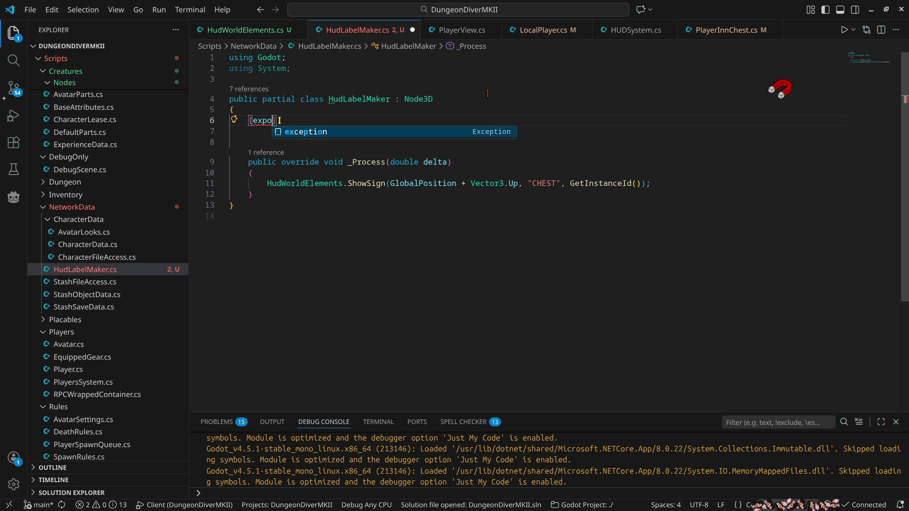
pyautogui.write('rt')
pyautogui.hotkey('ctrl', 'BackSpace')
pyautogui.write('Exp')
pyautogui.press('Tab')
pyautogui.write('] ')
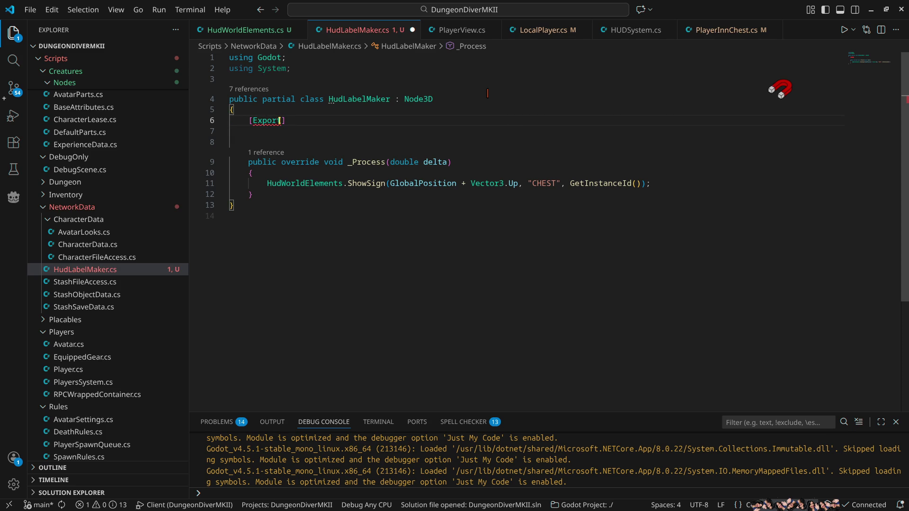
pyautogui.write('string ')
pyautogui.write('labeltext;')
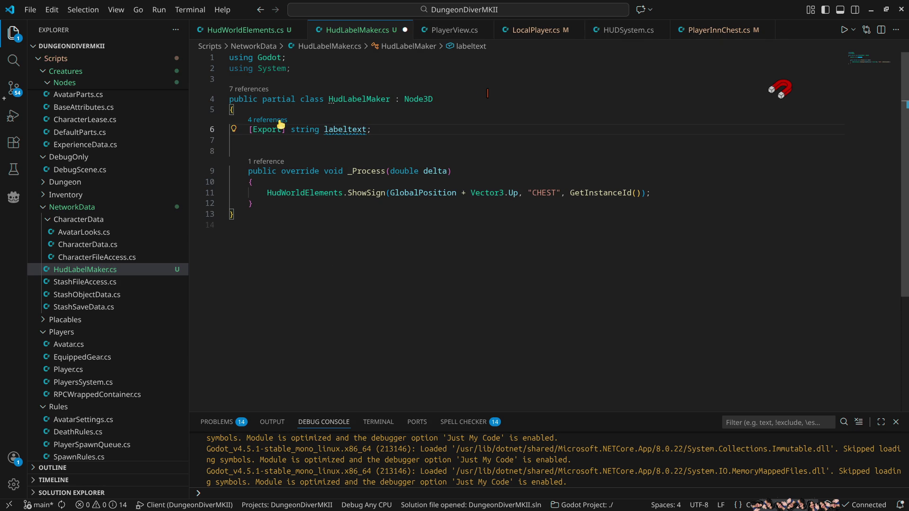
pyautogui.press('Left')
pyautogui.press('BackSpace')
pyautogui.press('BackSpace')
pyautogui.press('BackSpace')
pyautogui.doubleClick(334, 135)
pyautogui.hotkey('ctrl', 'c')
pyautogui.moveTo(527, 192); pyautogui.dragTo(562, 193)
pyautogui.hotkey('ctrl', 'v')
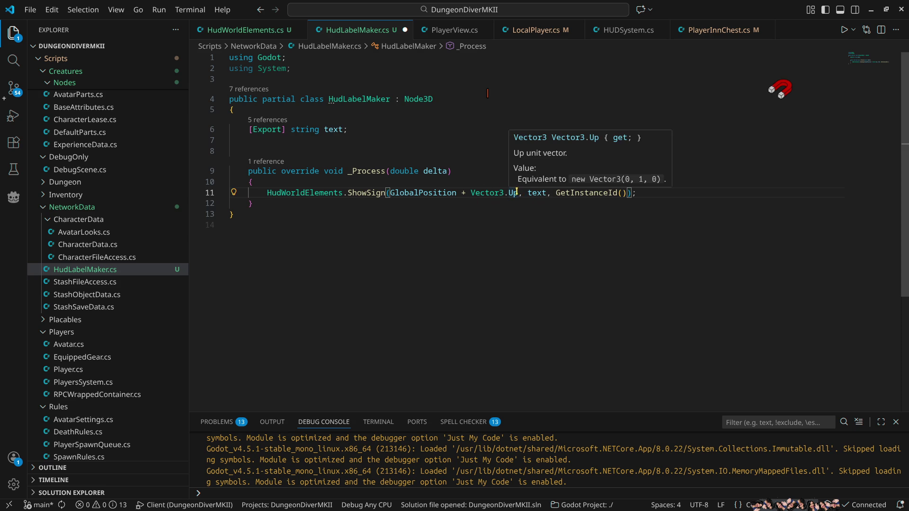
# Drop the Vector3.Up offset from the sign position, remove a blank line, and save HudLabelMaker.cs
pyautogui.click(380, 129)
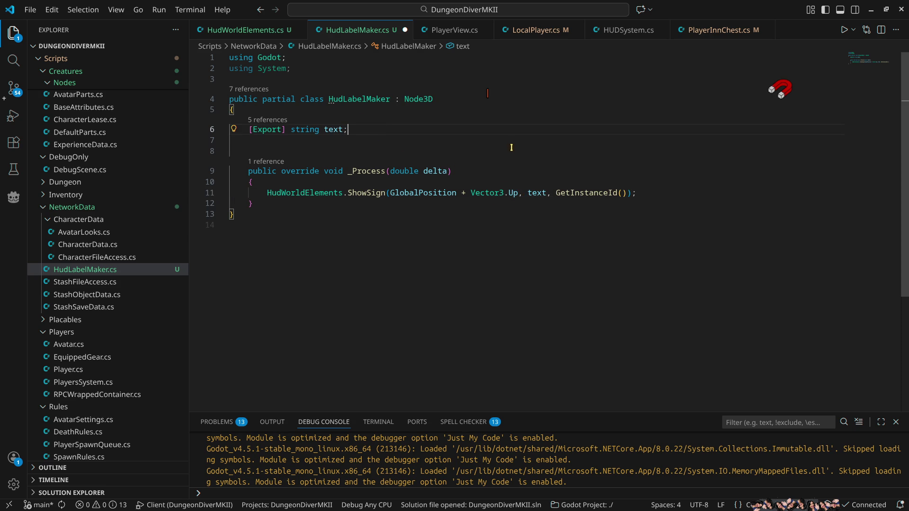
pyautogui.doubleClick(478, 193)
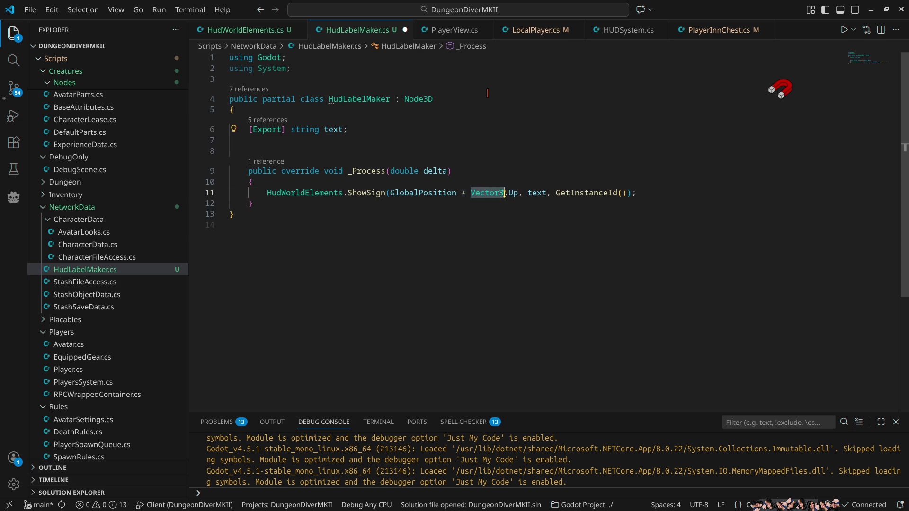
pyautogui.hotkey('shift', 'alt', 'Right')
pyautogui.press('BackSpace')
pyautogui.press('BackSpace')
pyautogui.press('BackSpace')
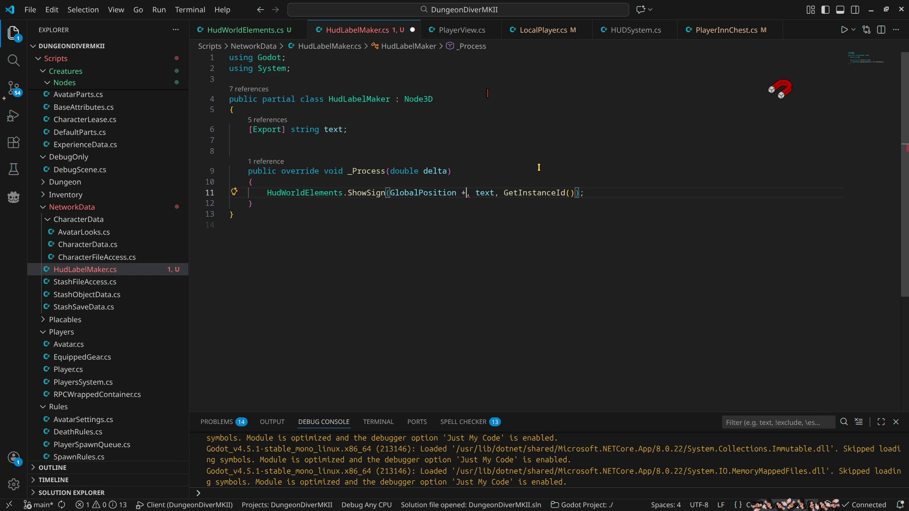
pyautogui.click(327, 142)
pyautogui.press('Delete')
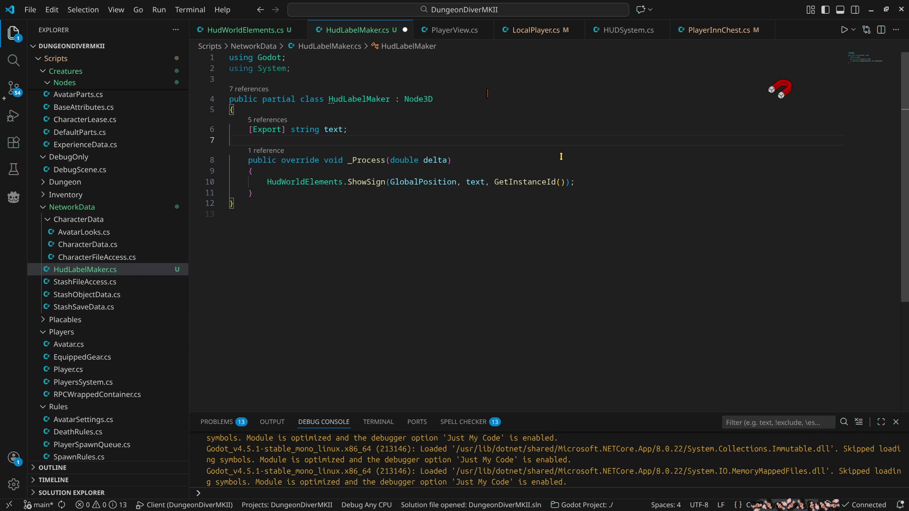
pyautogui.hotkey('ctrl', 's')
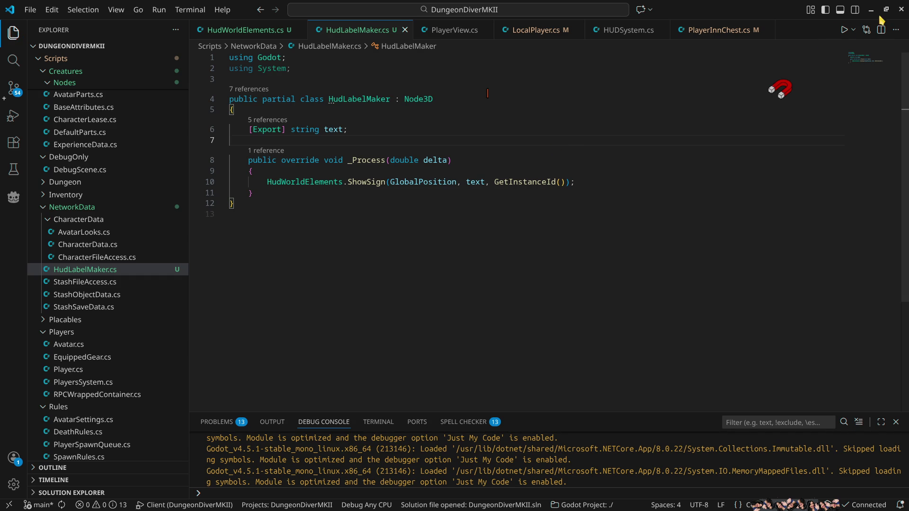
pyautogui.click(871, 11)
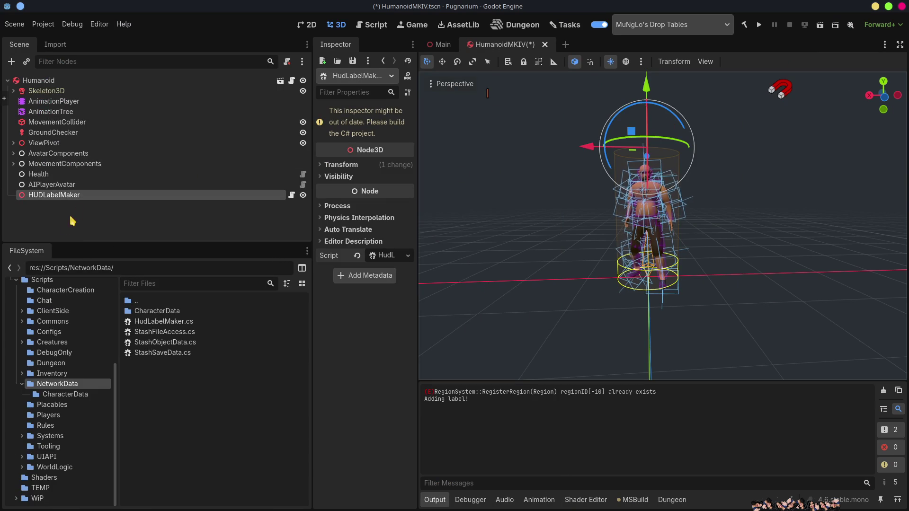
# Build the C# project, enter 'Avatar' as HUDLabelMaker's Text, and save HumanoidMKIV
pyautogui.click(744, 24)
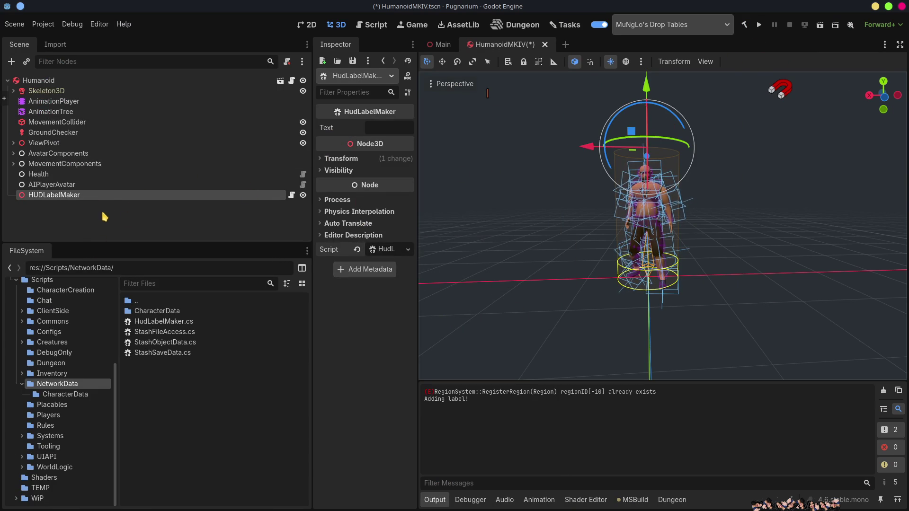
pyautogui.click(379, 129)
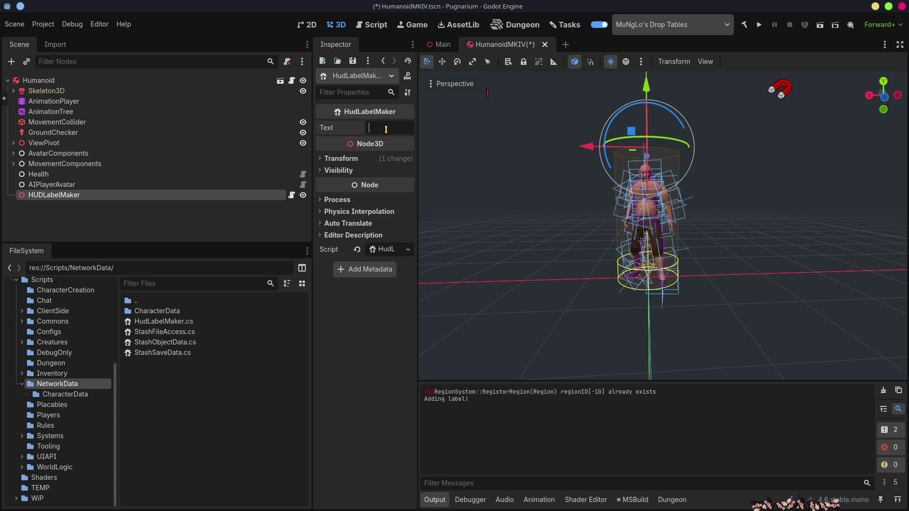
pyautogui.write('A')
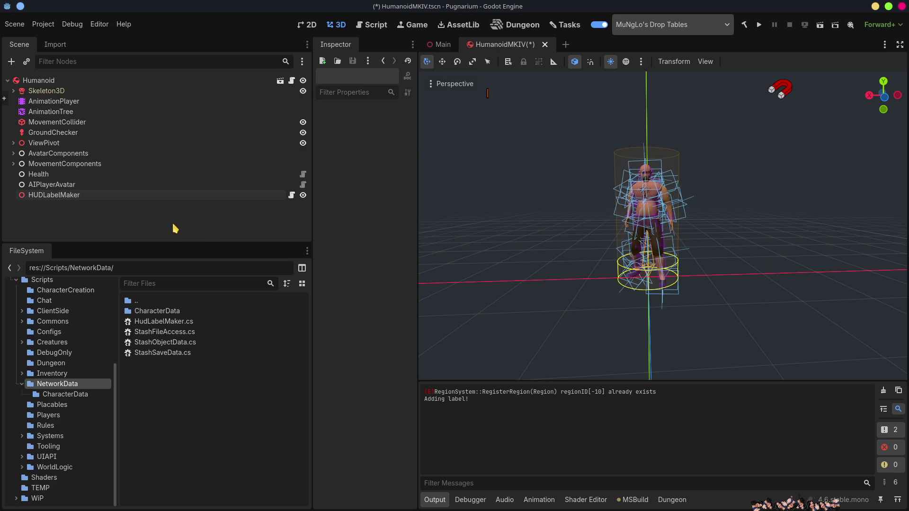
pyautogui.click(102, 193)
pyautogui.hotkey('ctrl', 's')
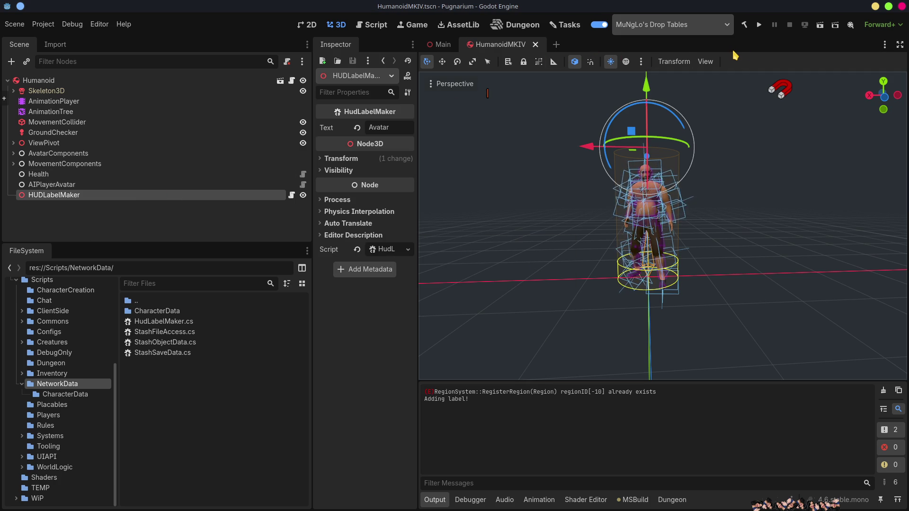
# Run the project, start a host session, and enter the inn room with the local character
pyautogui.click(759, 28)
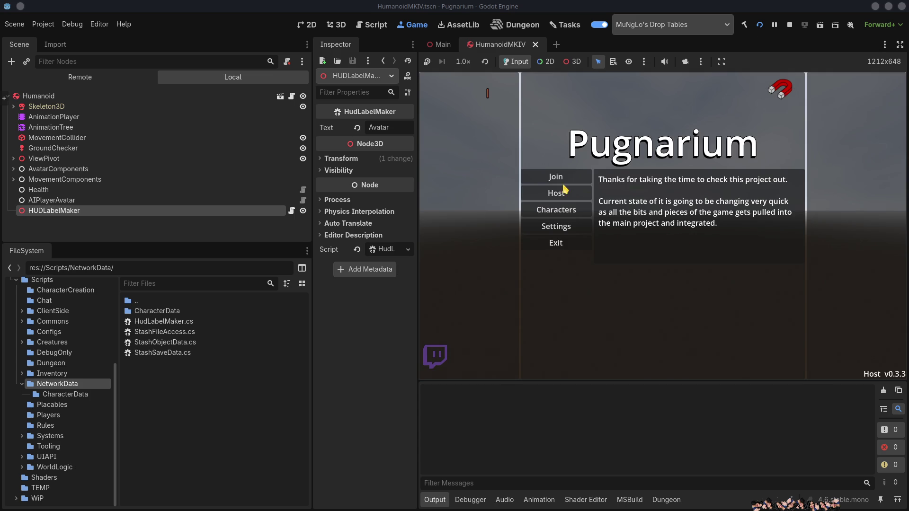
pyautogui.click(565, 190)
pyautogui.click(617, 178)
pyautogui.click(586, 190)
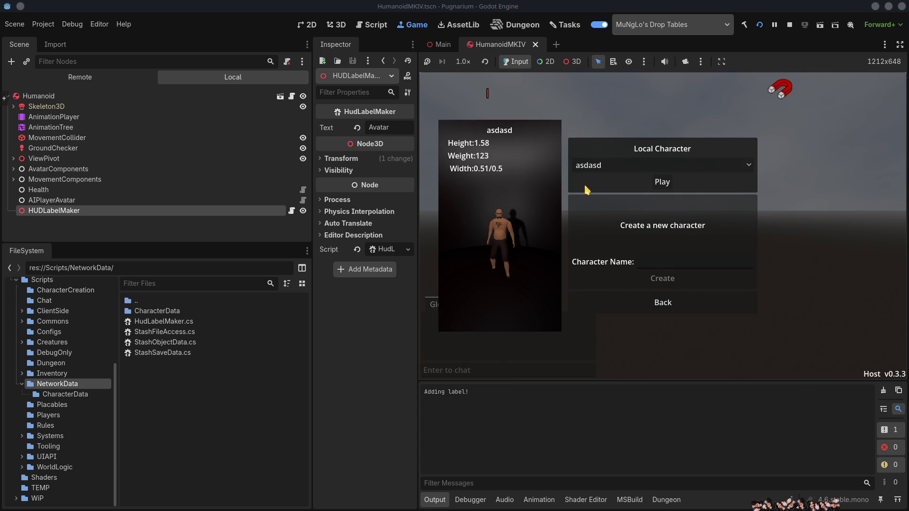
pyautogui.click(661, 181)
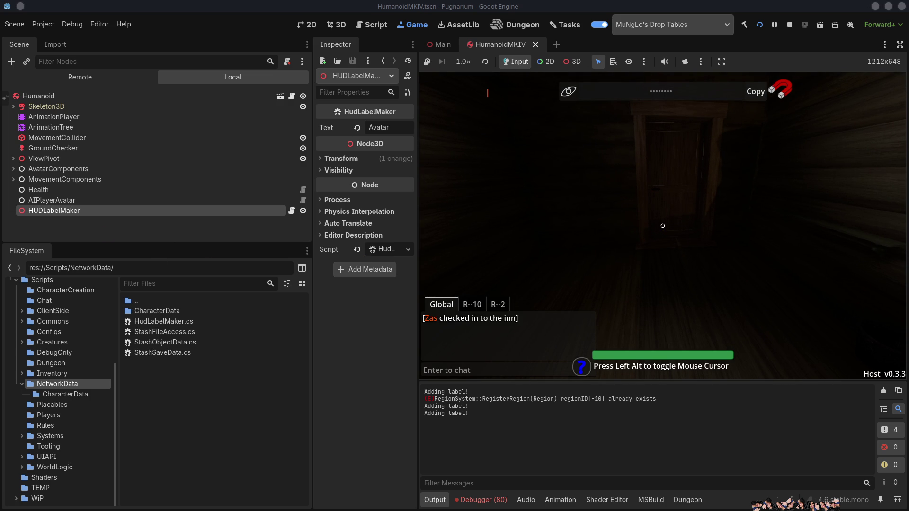
pyautogui.hotkey('alt', 'Tab')
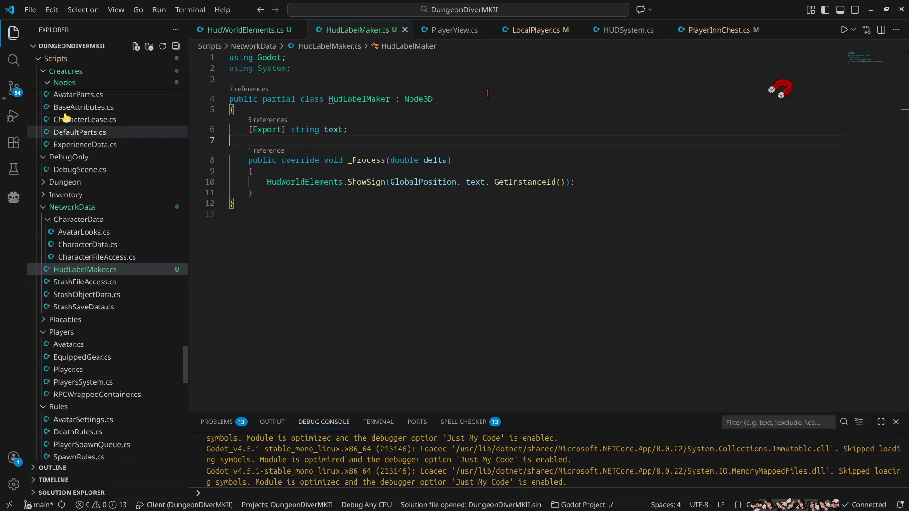
# Start debugging with the Client configuration from the Run and Debug sidebar
pyautogui.click(14, 116)
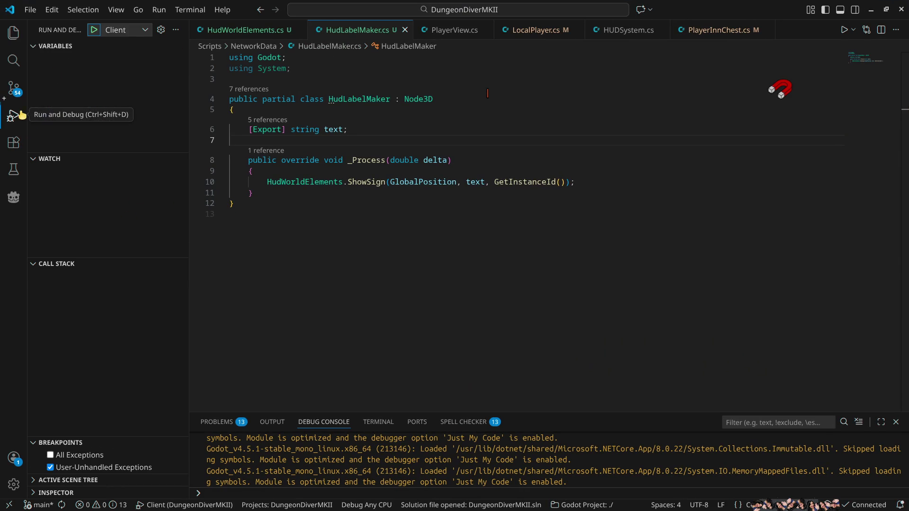
pyautogui.click(94, 30)
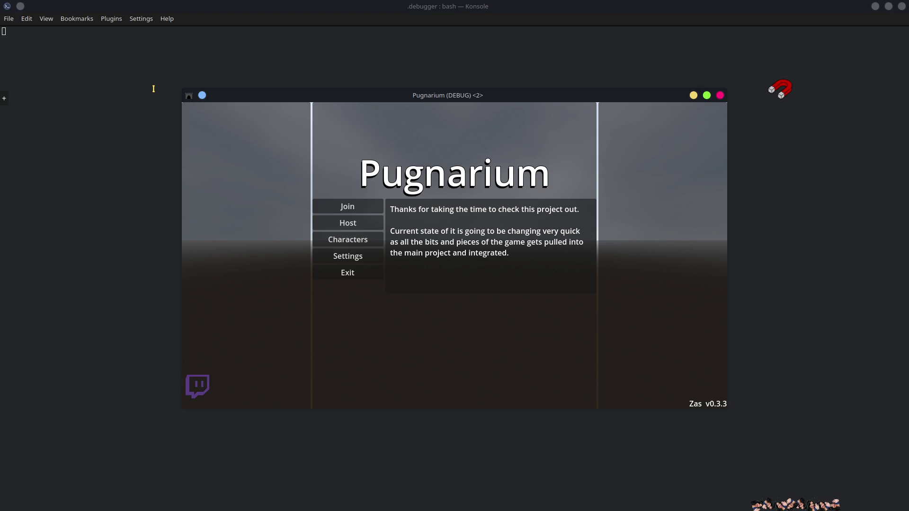
# Join the hosted game twice via Reconnect to last game, return to the menu, then exit the client
pyautogui.click(350, 206)
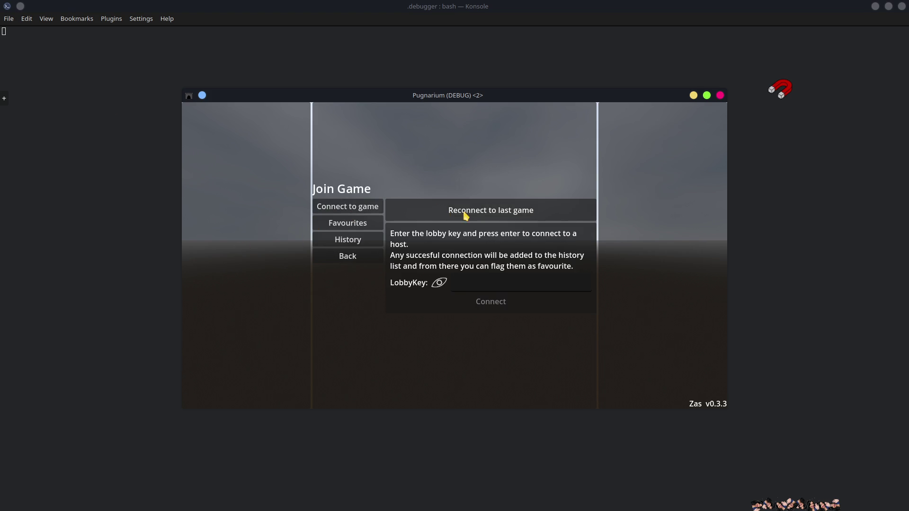
pyautogui.click(481, 209)
pyautogui.click(875, 6)
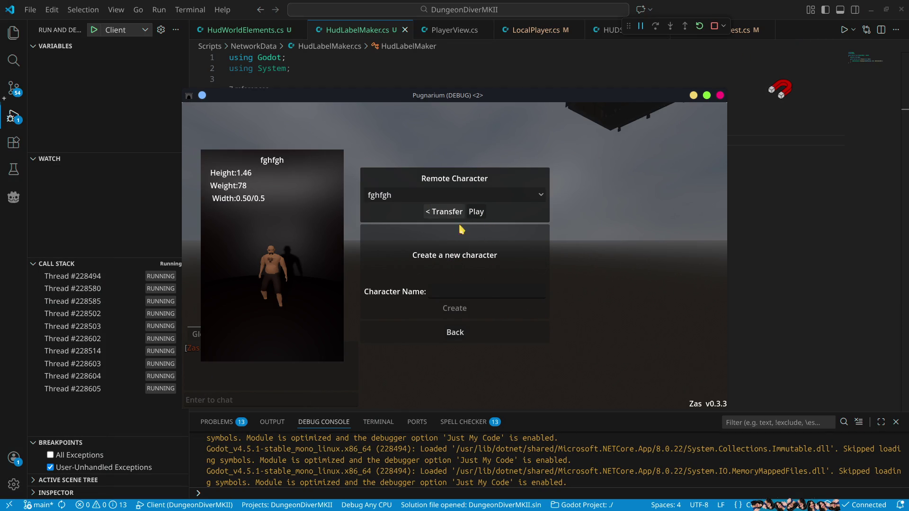
pyautogui.click(461, 332)
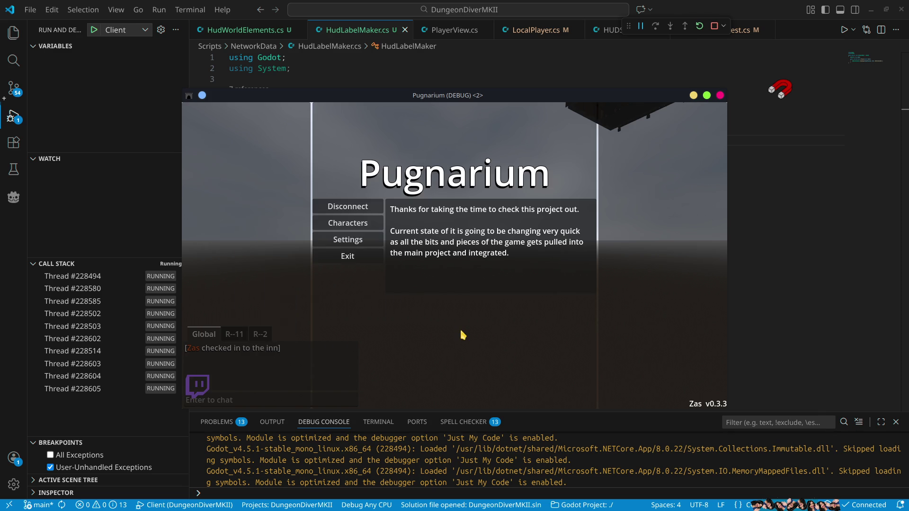
pyautogui.click(345, 207)
pyautogui.click(509, 215)
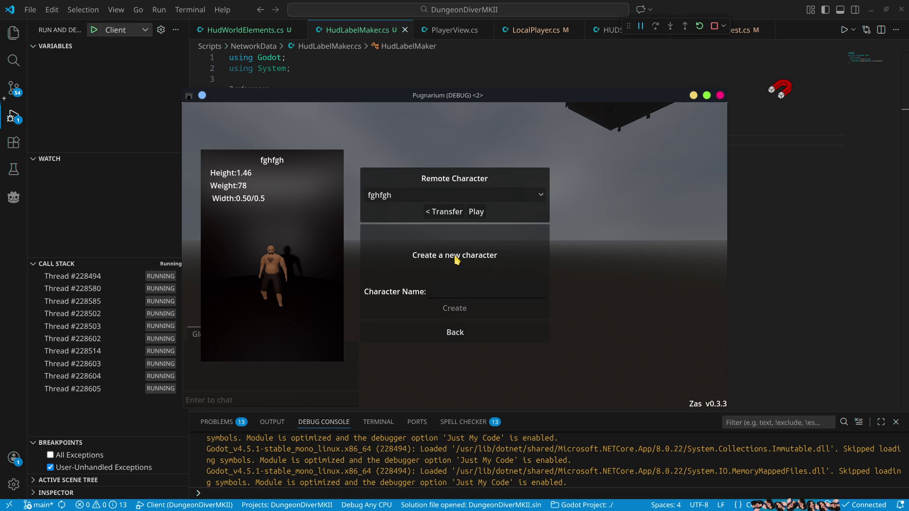
pyautogui.click(477, 213)
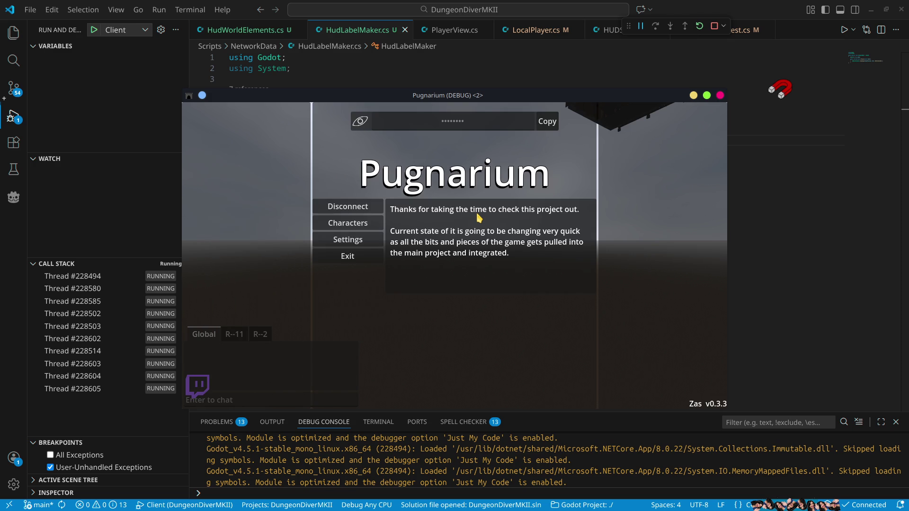
pyautogui.click(355, 258)
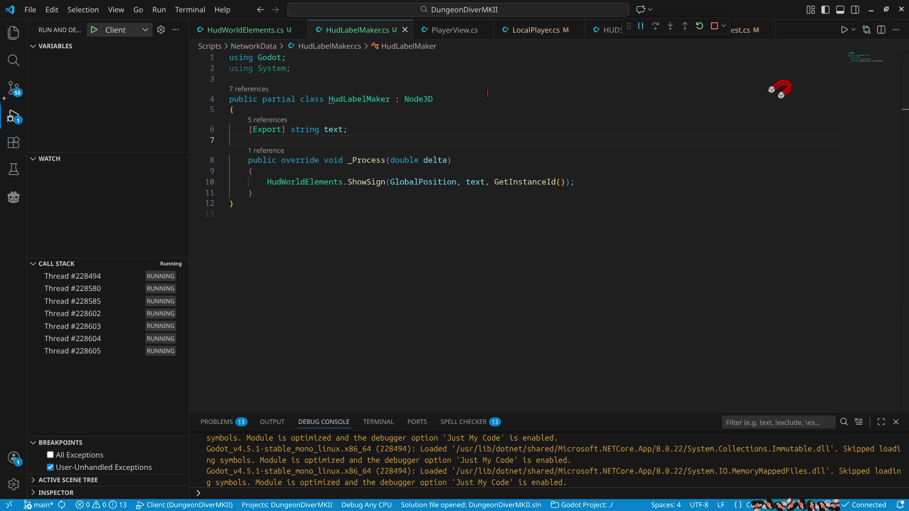
# Open the Debugger's Errors list and select the first error's HudWorldElements.cs:54 stack frame
pyautogui.hotkey('alt', 'Tab')
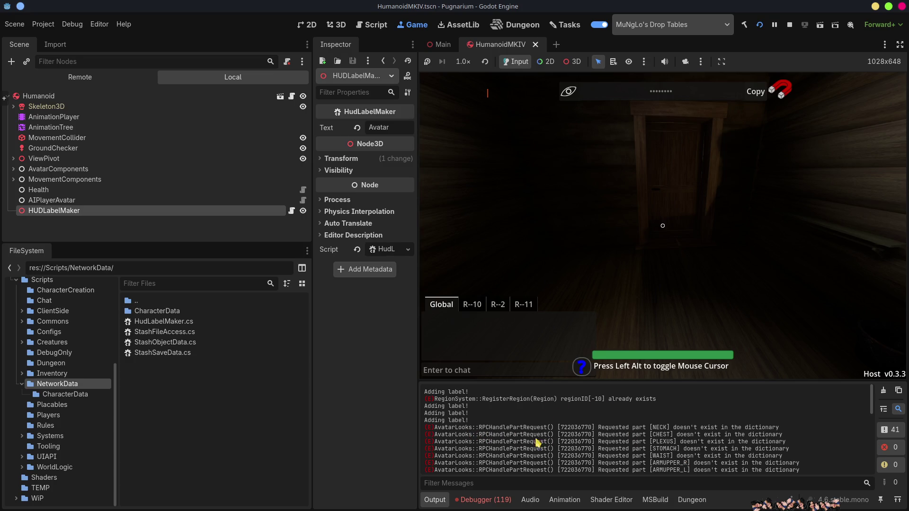
pyautogui.click(485, 500)
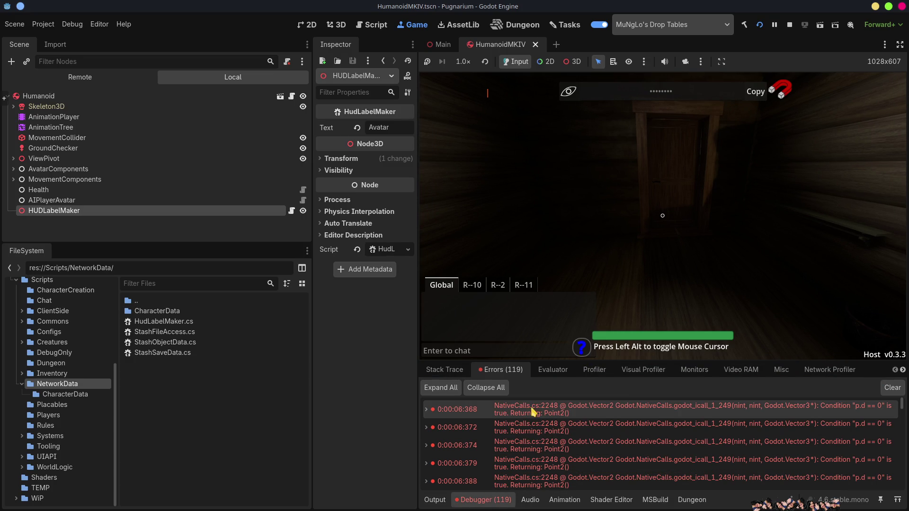
pyautogui.moveTo(573, 411)
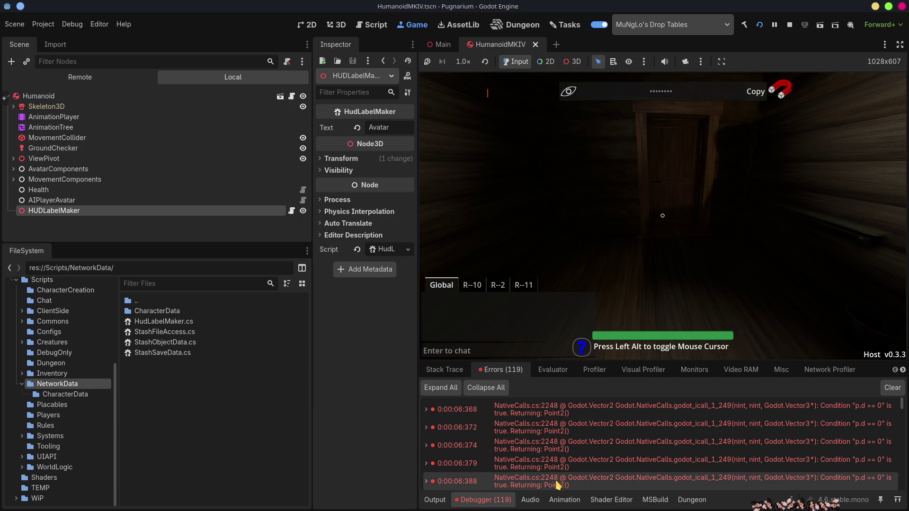
pyautogui.click(426, 410)
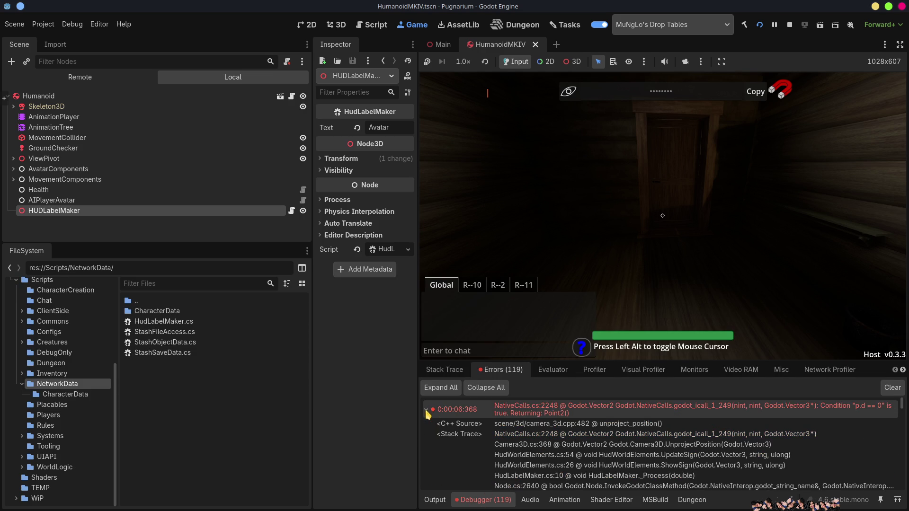
pyautogui.click(540, 456)
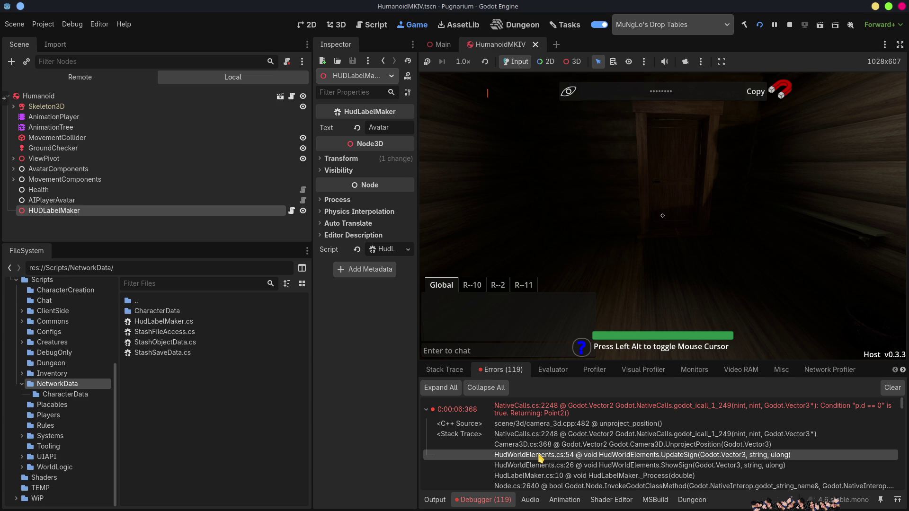
# Cycle through the open windows and close the Konsole debugger terminal
pyautogui.hotkey('alt', 'Tab')
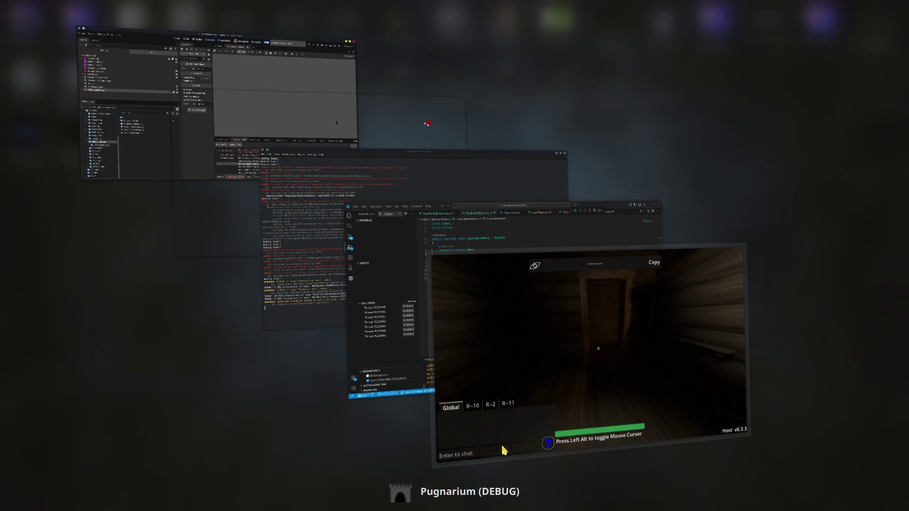
pyautogui.hotkey('alt', 'Tab')
pyautogui.hotkey('alt', 'Tab')
pyautogui.hotkey('alt', 'Tab')
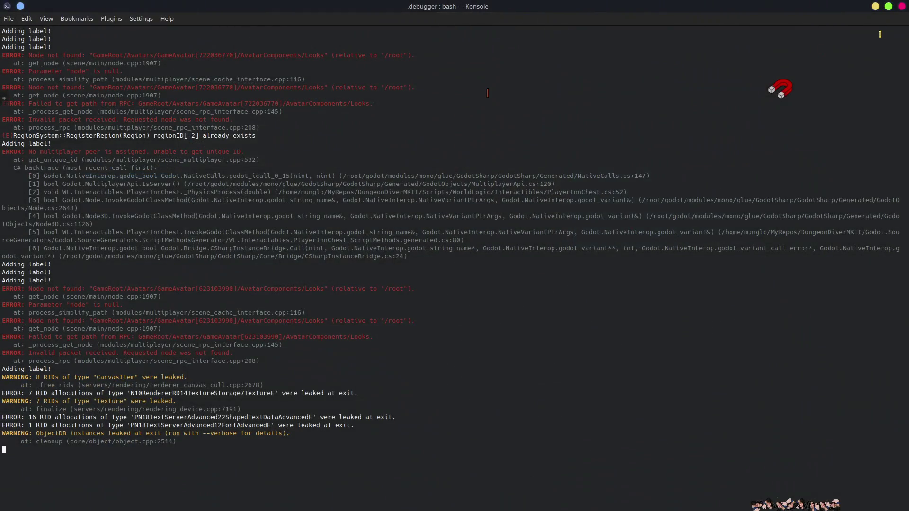
pyautogui.hotkey('alt', 'F4')
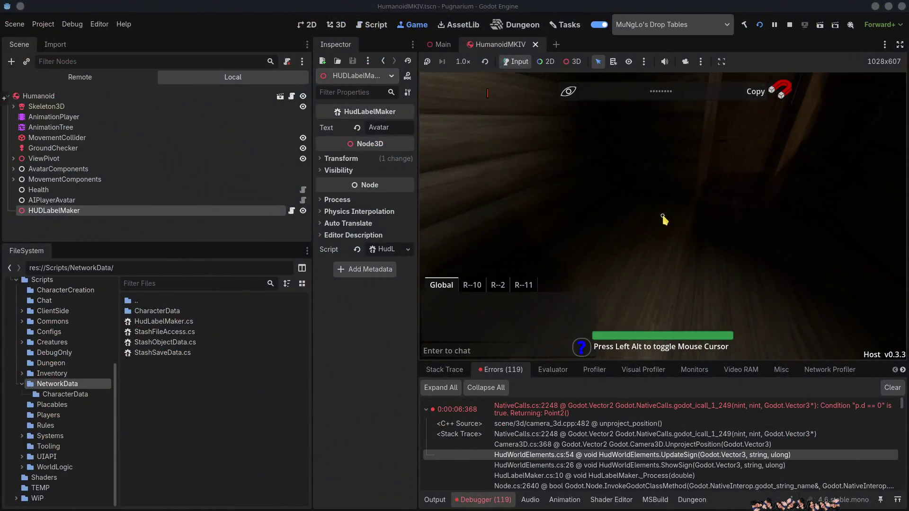
pyautogui.hotkey('alt', 'Tab')
pyautogui.hotkey('alt', 'Tab')
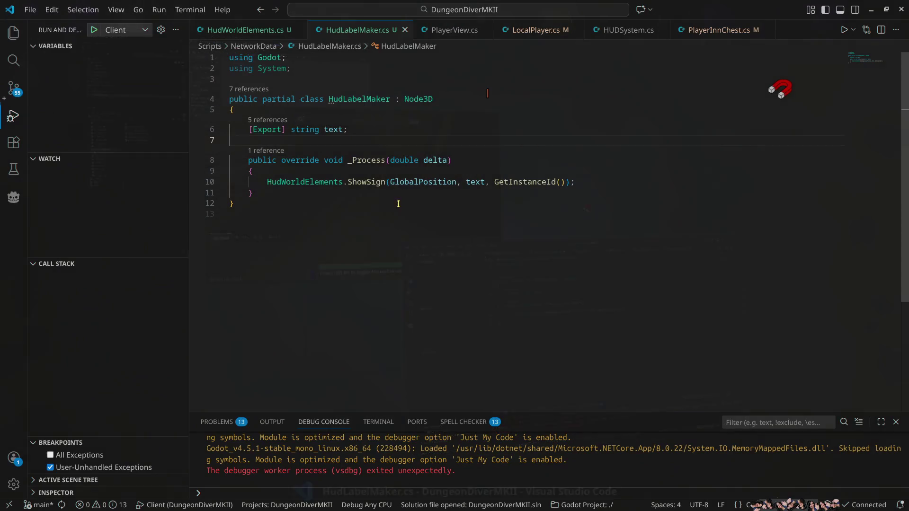
# Review UpdateSign in HudWorldElements.cs, highlighting the Position and element usages on line 54
pyautogui.click(248, 29)
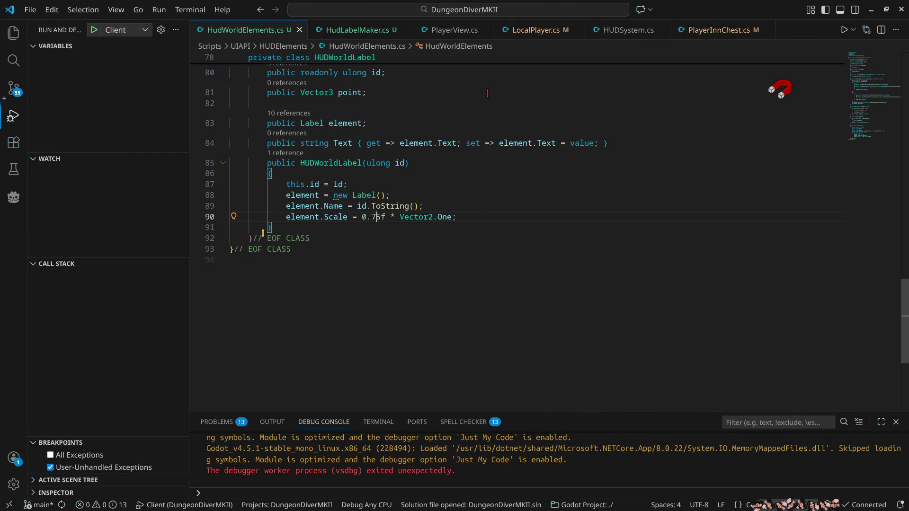
pyautogui.scroll(8, 275, 227)
pyautogui.scroll(3, 267, 175)
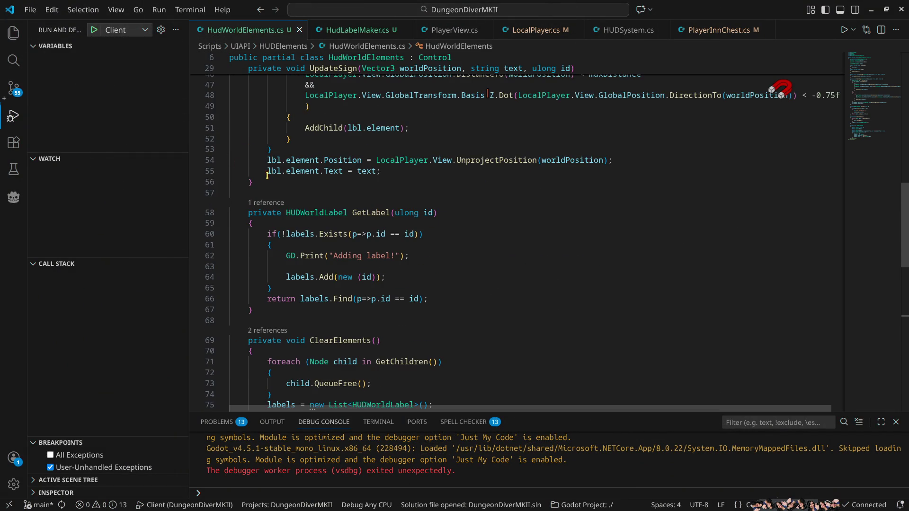
pyautogui.scroll(4, 540, 273)
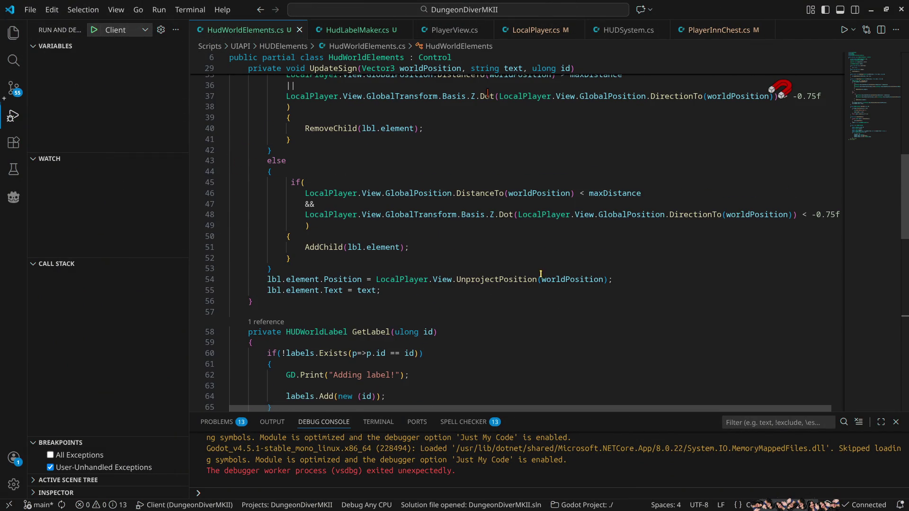
pyautogui.doubleClick(339, 281)
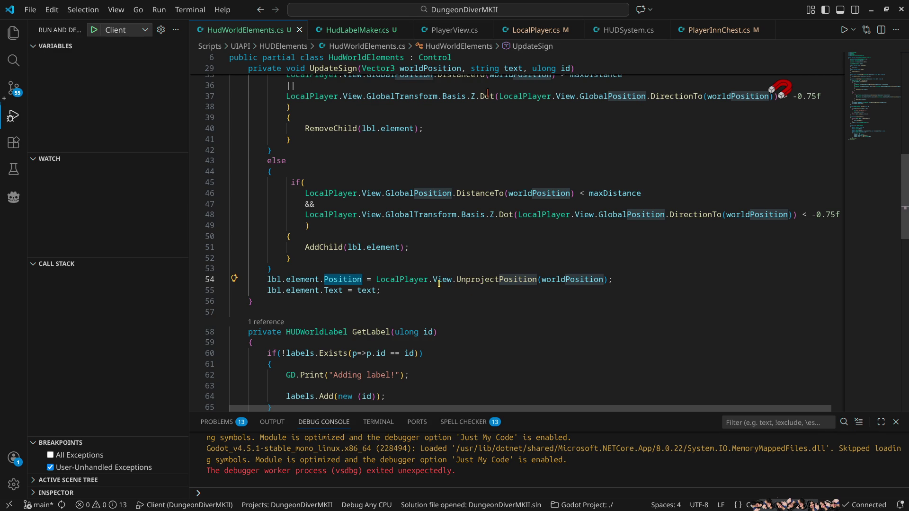
pyautogui.click(631, 279)
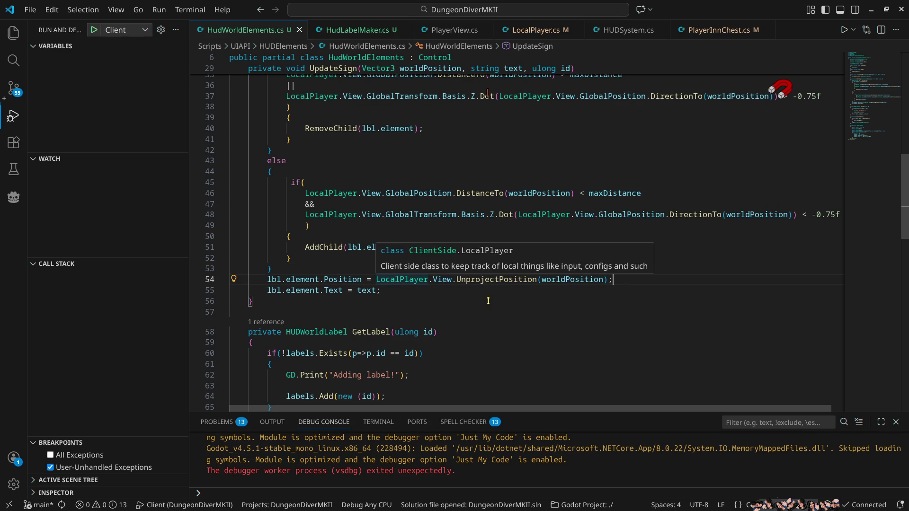
pyautogui.click(297, 280)
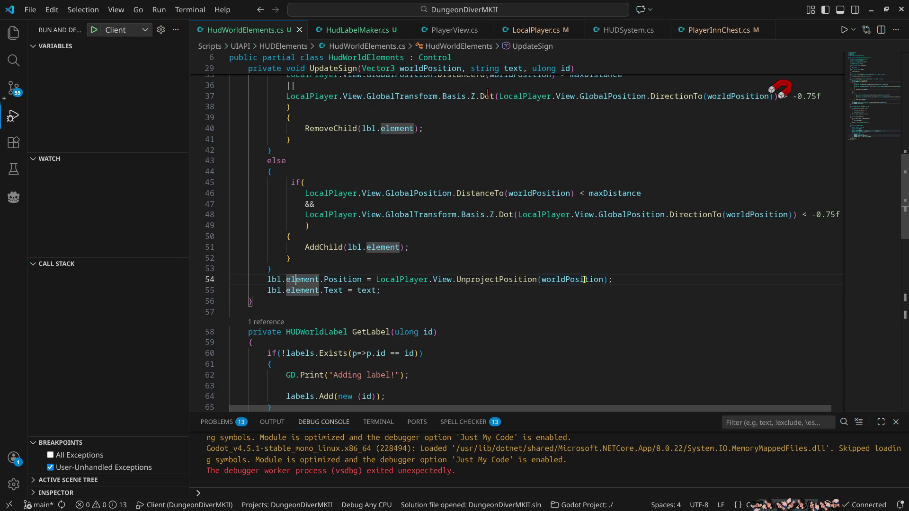
pyautogui.moveTo(584, 279)
pyautogui.scroll(4, 657, 300)
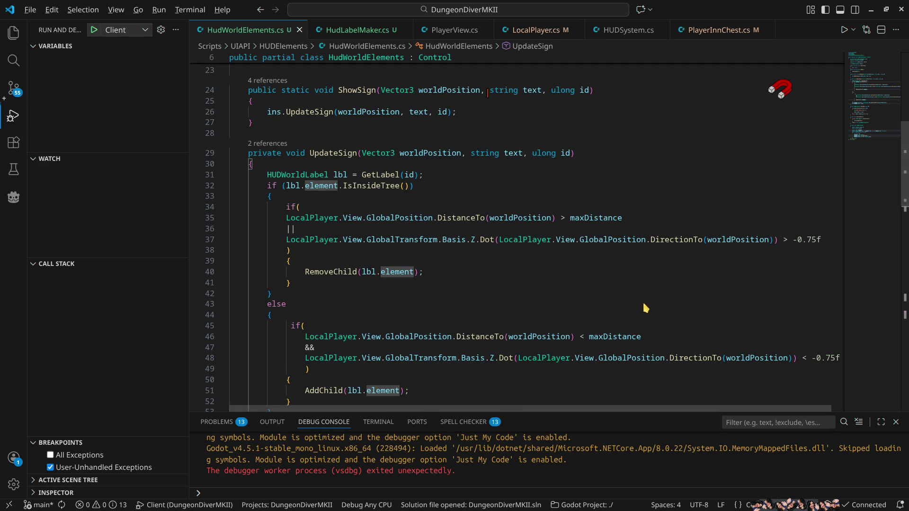
pyautogui.hotkey('alt', 'Tab')
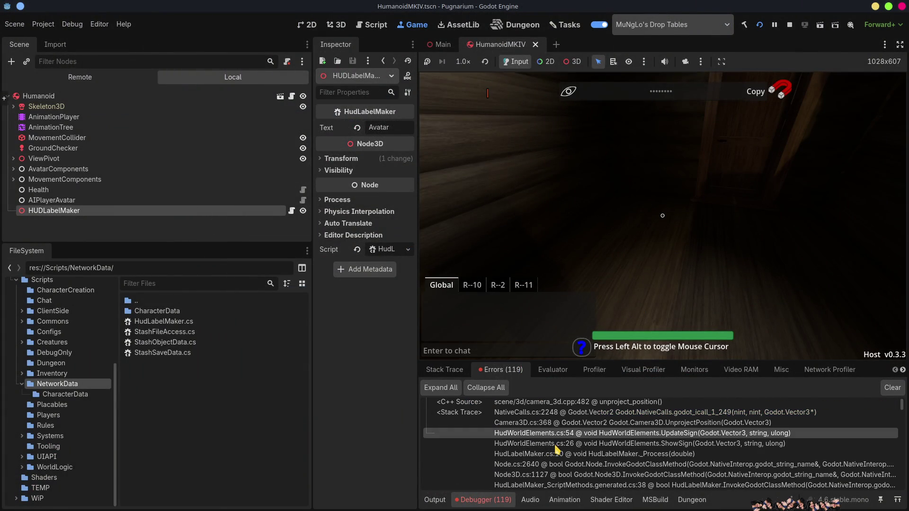
# Select the HudLabelMaker.cs:10 frame in the unproject error's stack trace and scan the list
pyautogui.click(524, 455)
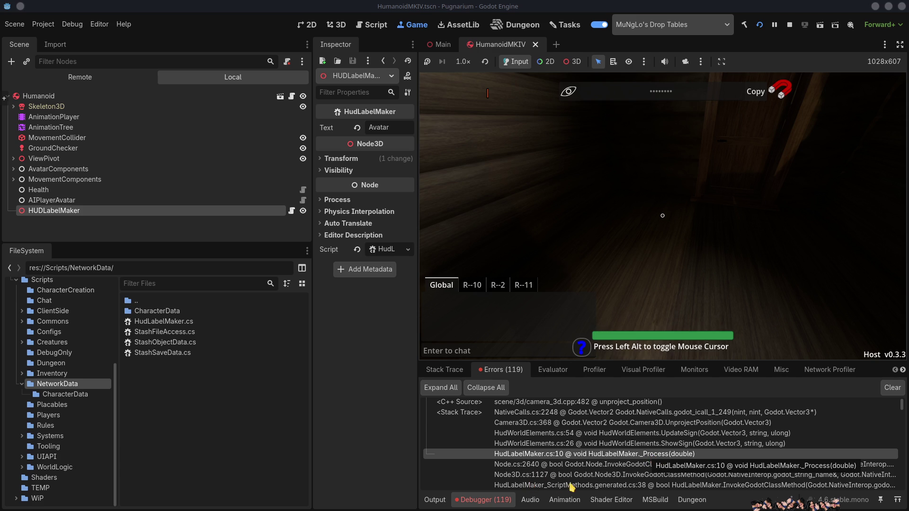
pyautogui.scroll(-1, 588, 481)
pyautogui.scroll(1, 588, 481)
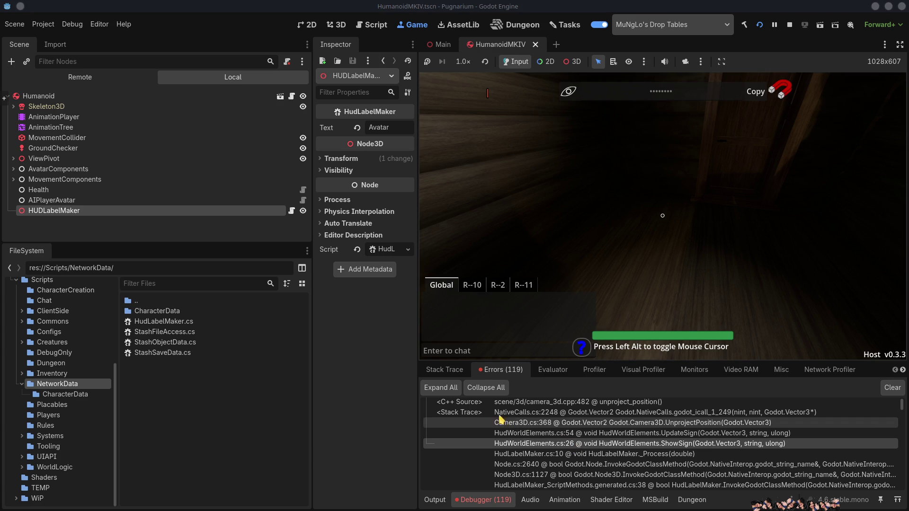
pyautogui.hotkey('alt', 'Tab')
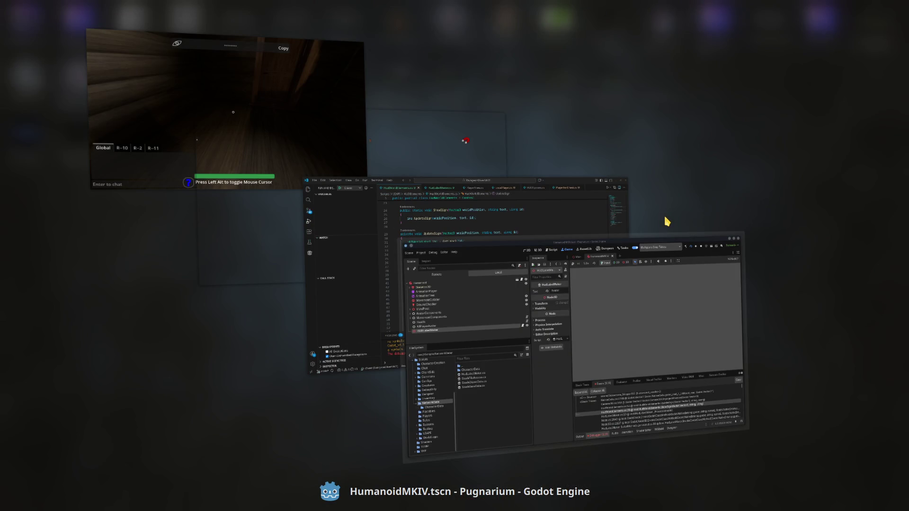
pyautogui.hotkey('alt', 'Tab')
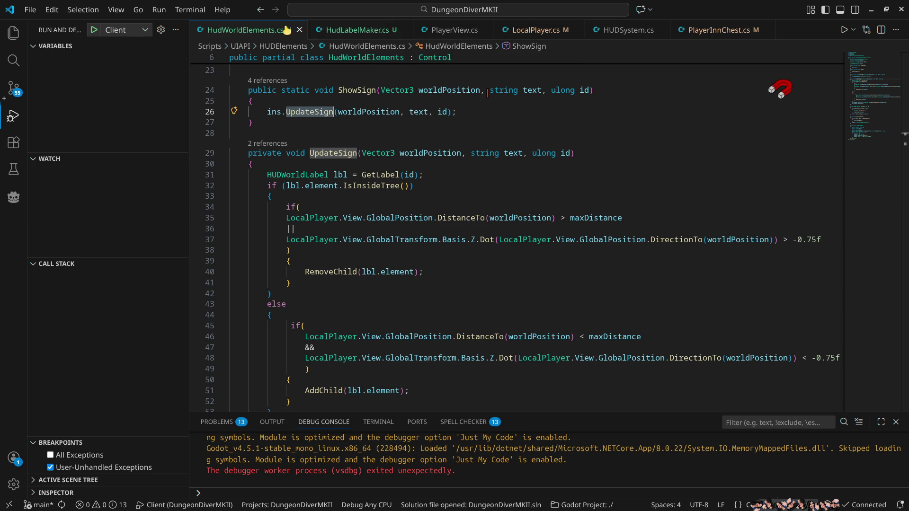
# Append a '// EOF CLASS' comment after HudLabelMaker's final closing brace
pyautogui.click(370, 33)
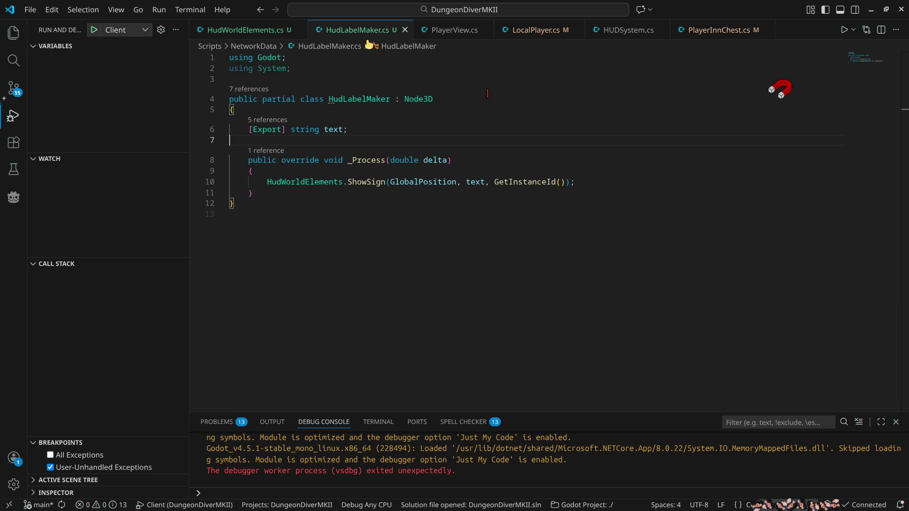
pyautogui.moveTo(510, 181)
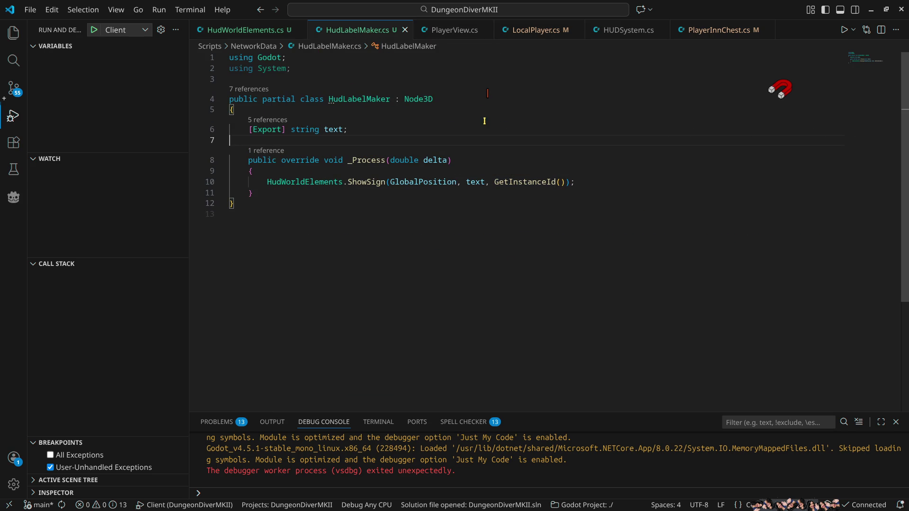
pyautogui.click(299, 202)
pyautogui.write('//')
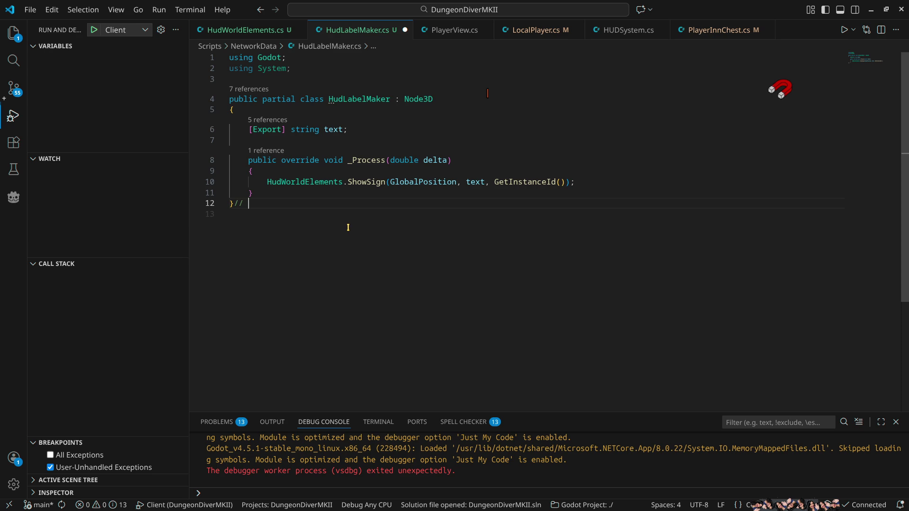
pyautogui.write('OF CLASS')
pyautogui.click(694, 33)
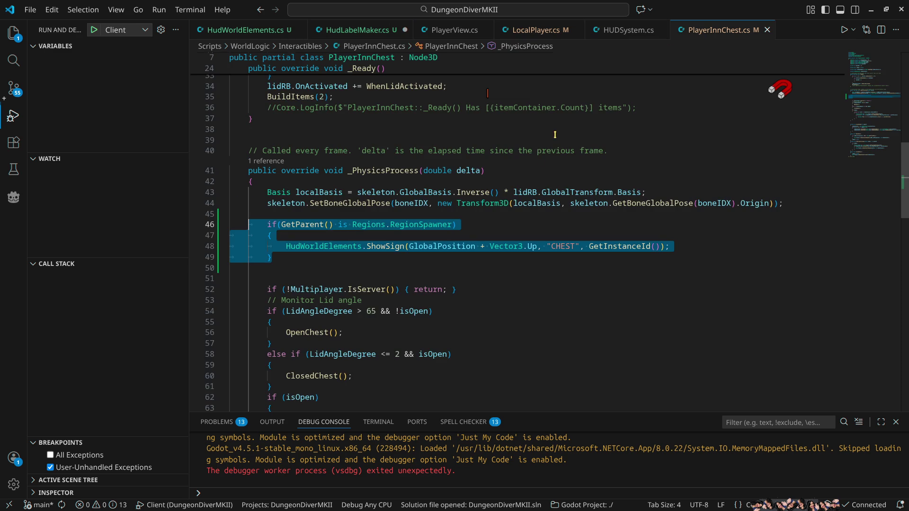
# Copy PlayerInnChest's RegionSpawner if-condition into HudLabelMaker's _Process above the ShowSign call
pyautogui.click(487, 226)
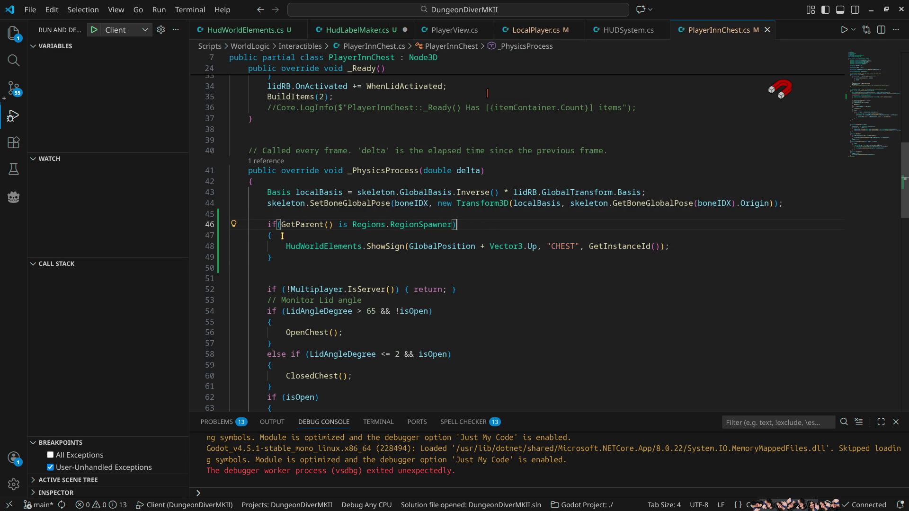
pyautogui.moveTo(282, 236); pyautogui.dragTo(266, 224)
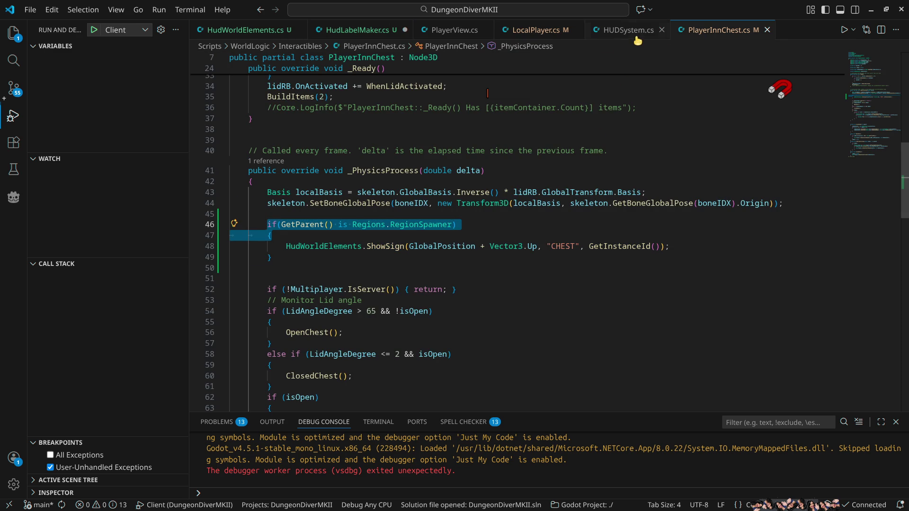
pyautogui.click(359, 30)
pyautogui.click(288, 193)
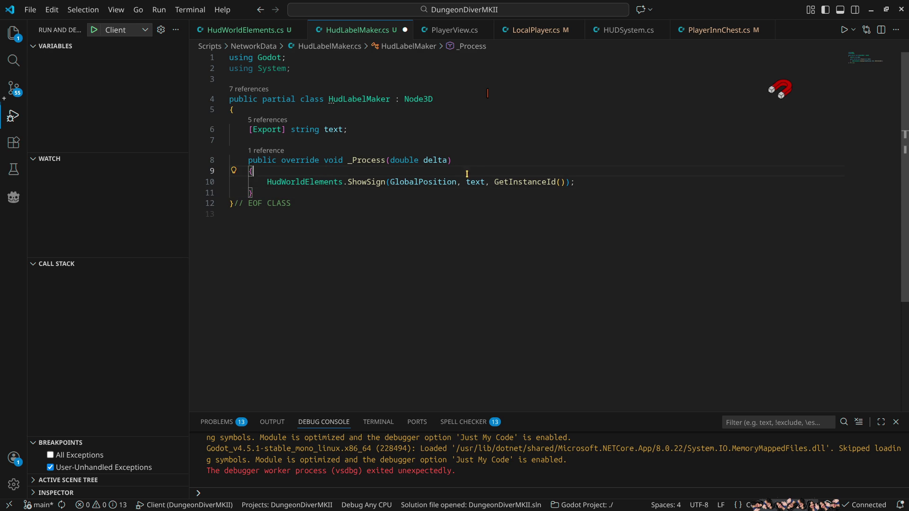
pyautogui.press('Return')
pyautogui.write('if(GetParent() is Regions.RegionSpawner) {')
# Change the condition to GetParent().Name == "Avatars", close the if block, and save the script
pyautogui.press('Up')
pyautogui.press('Right')
pyautogui.press('Right')
pyautogui.press('Right')
pyautogui.press('Right')
pyautogui.press('Right')
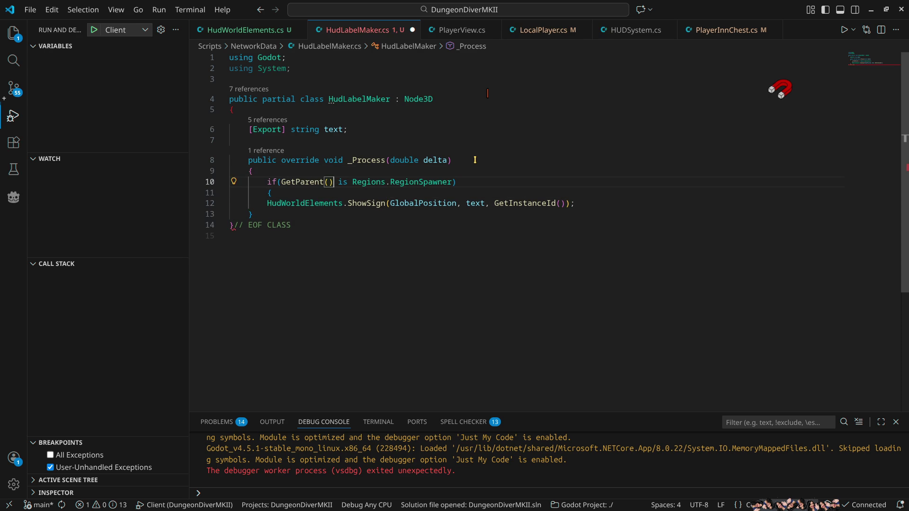
pyautogui.write('.Name')
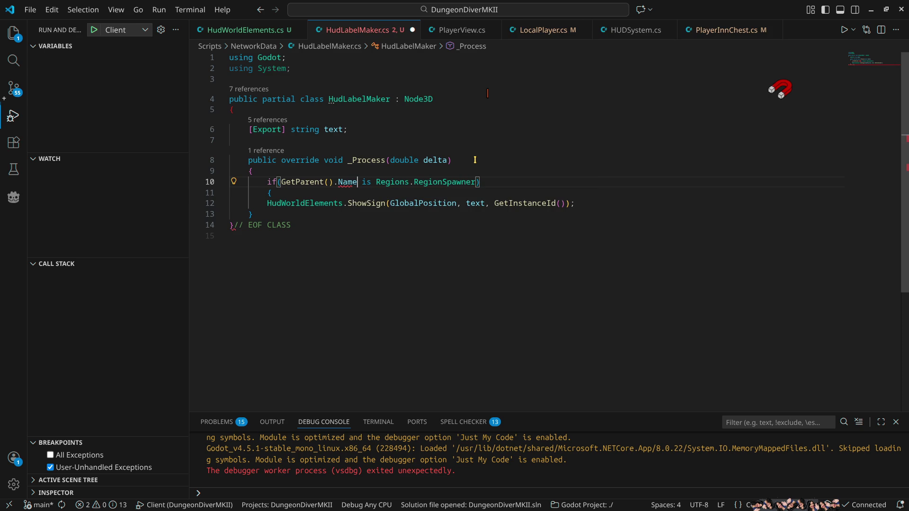
pyautogui.hotkey('ctrl', 'shift', 'Right')
pyautogui.hotkey('ctrl', 'shift', 'Right')
pyautogui.hotkey('ctrl', 'shift', 'Right')
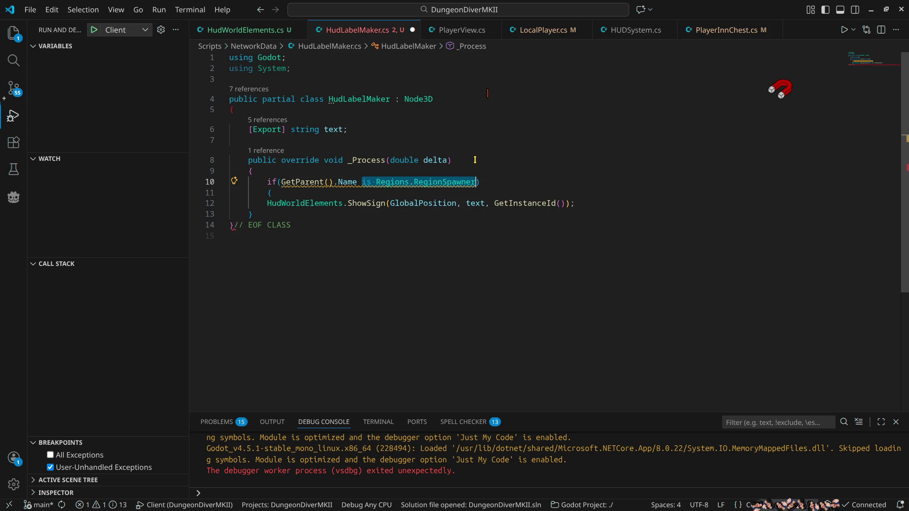
pyautogui.write('== "')
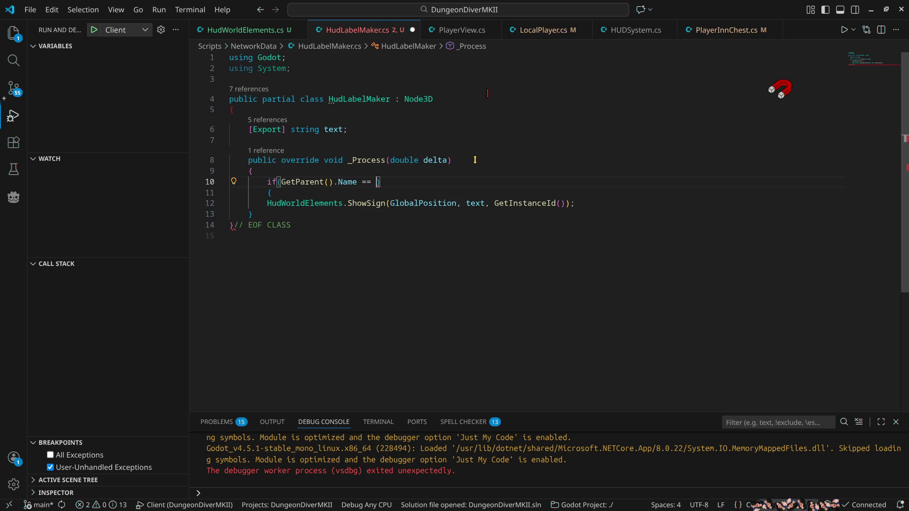
pyautogui.write('Avatars')
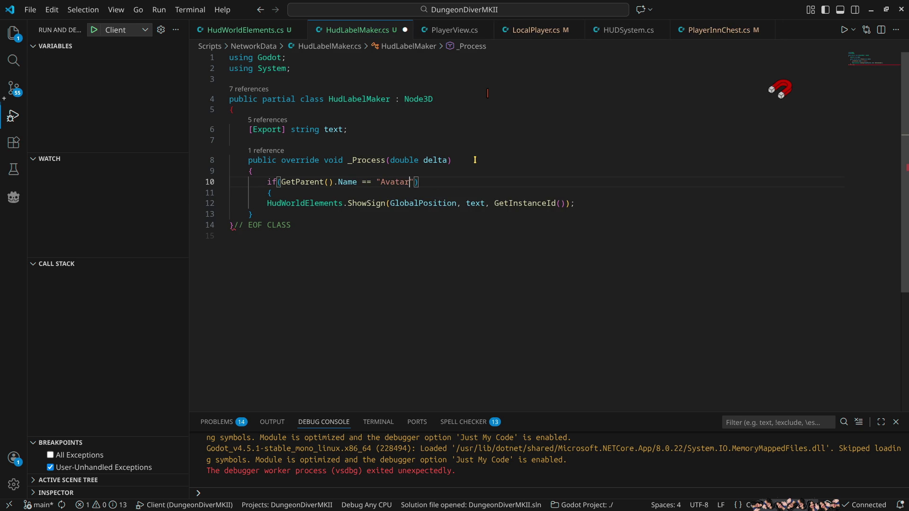
pyautogui.press('Down')
pyautogui.press('Down')
pyautogui.press('End')
pyautogui.press('Return')
pyautogui.write('}')
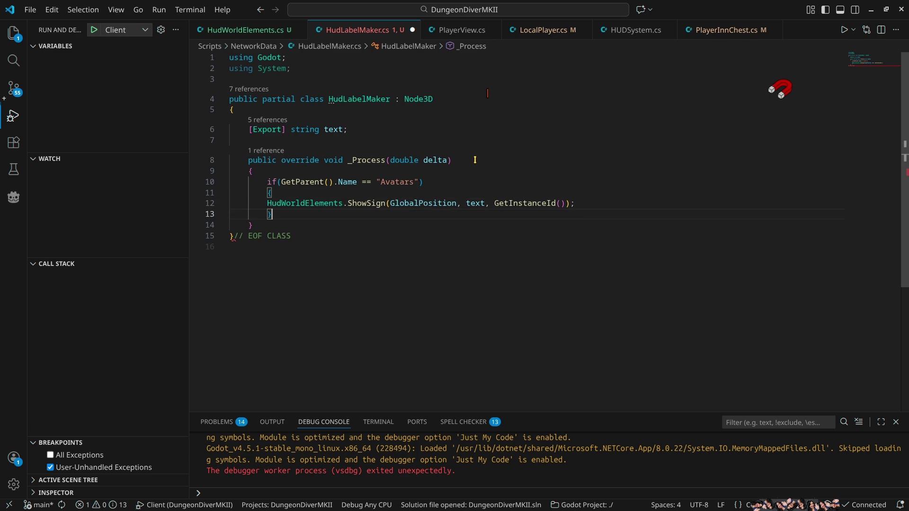
pyautogui.hotkey('ctrl', 's')
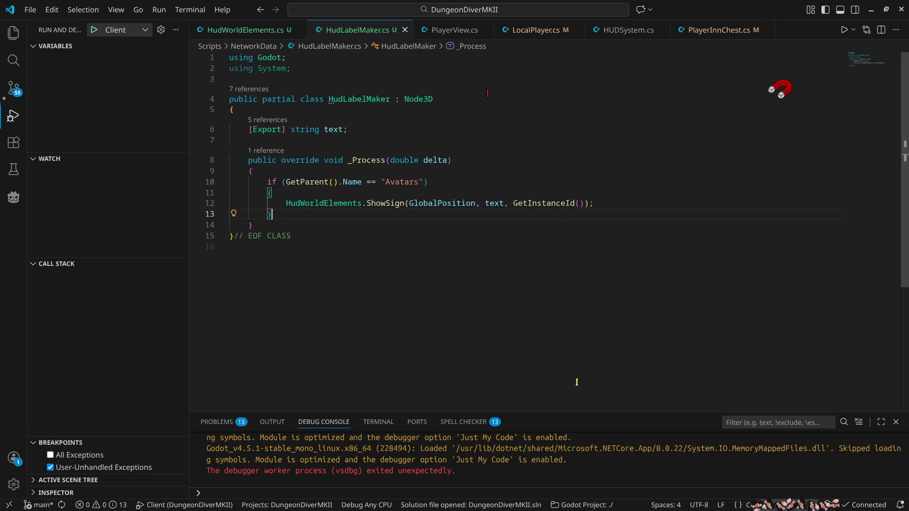
pyautogui.click(871, 9)
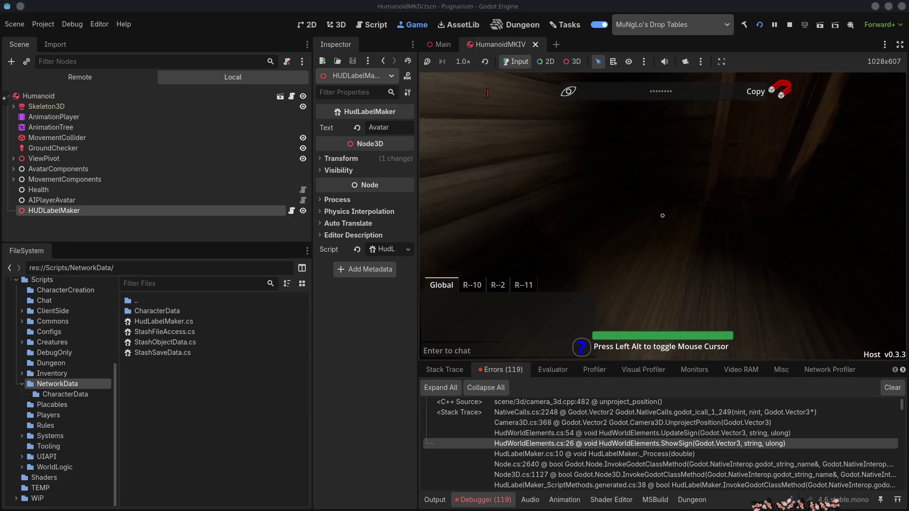
# Stop the running game and relaunch the project to rebuild the changed HudLabelMaker C# code
pyautogui.click(789, 24)
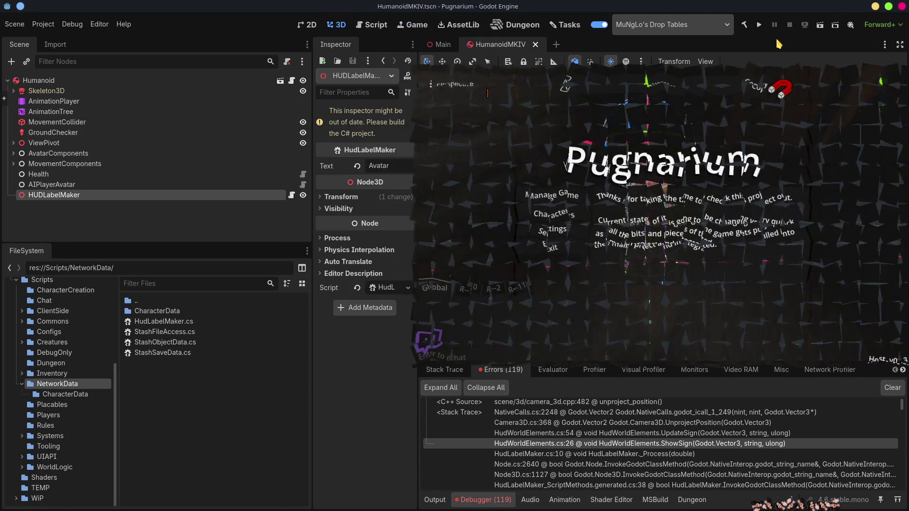
pyautogui.click(759, 26)
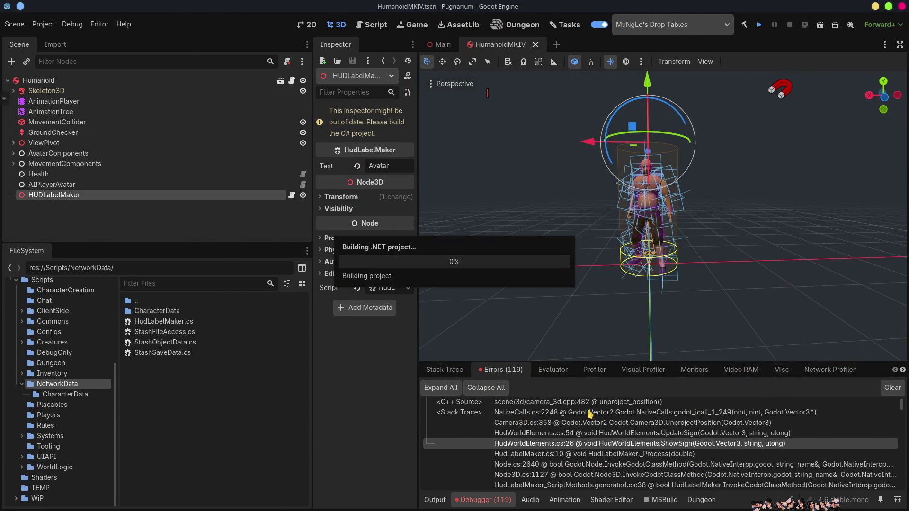
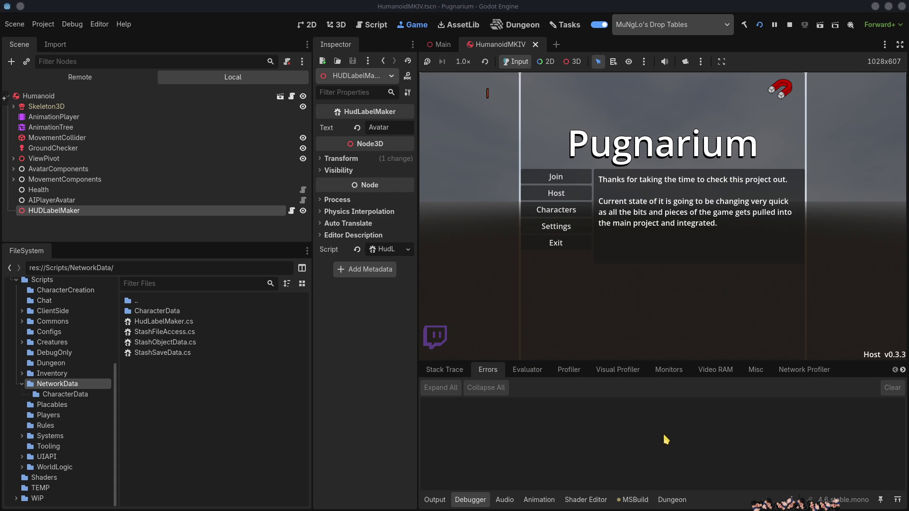
# Host Pugnarium with the existing local character and walk forward in the inn cabin
pyautogui.click(580, 196)
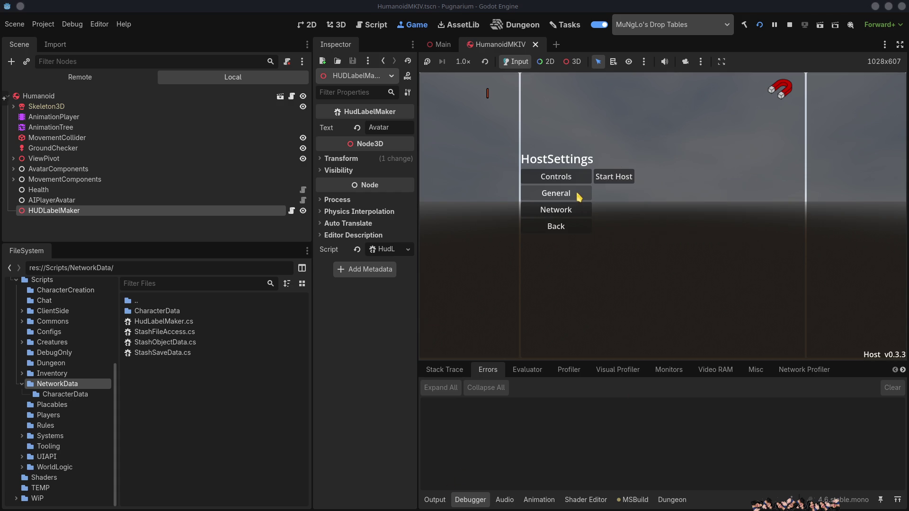
pyautogui.click(620, 179)
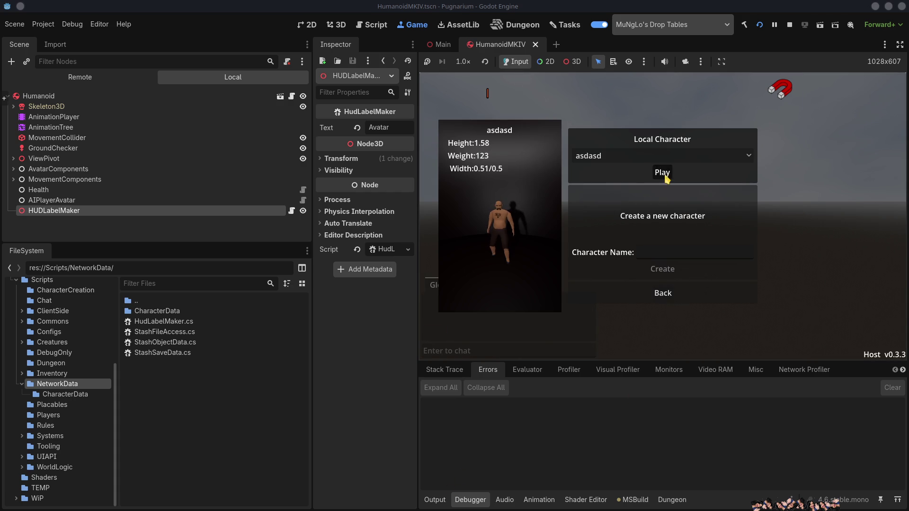
pyautogui.click(662, 174)
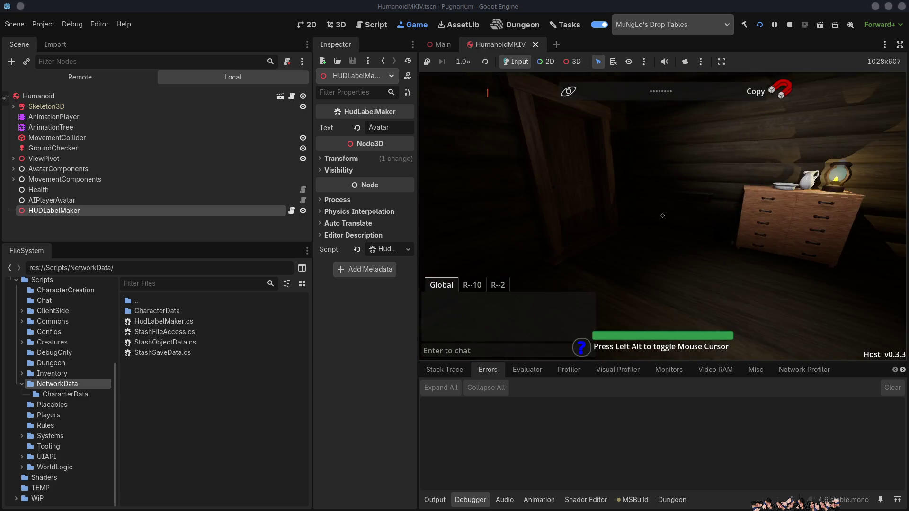
pyautogui.press('w')
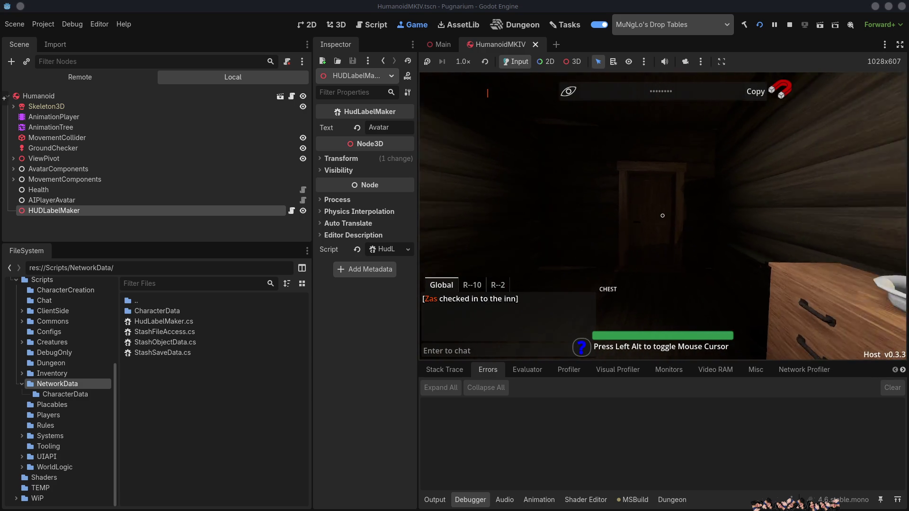
pyautogui.press('alt')
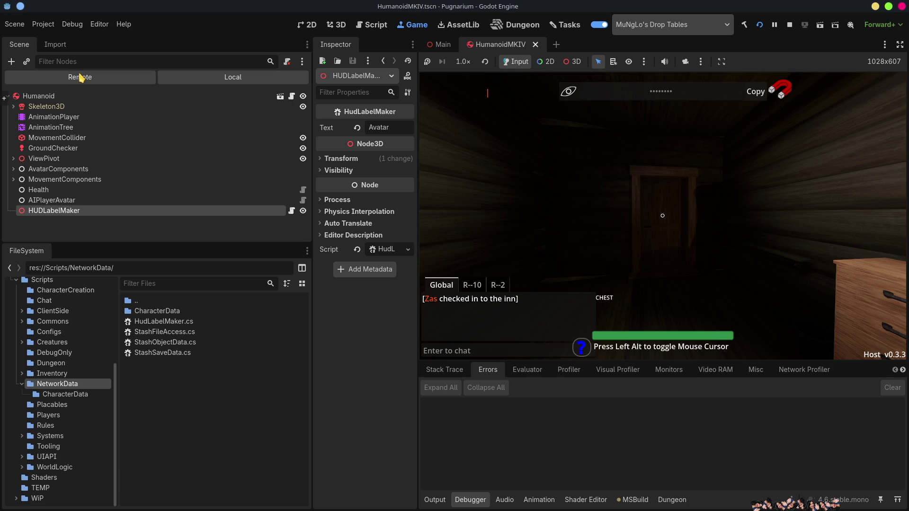
# Inspect HUDLabelMaker under Avatars > GameAvatar[1] in the Remote scene tree, then stop the game
pyautogui.click(79, 76)
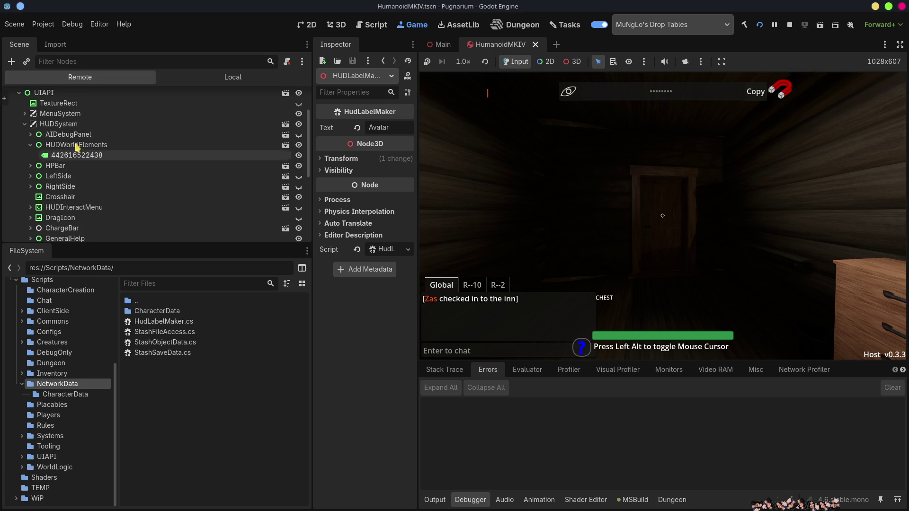
pyautogui.click(731, 272)
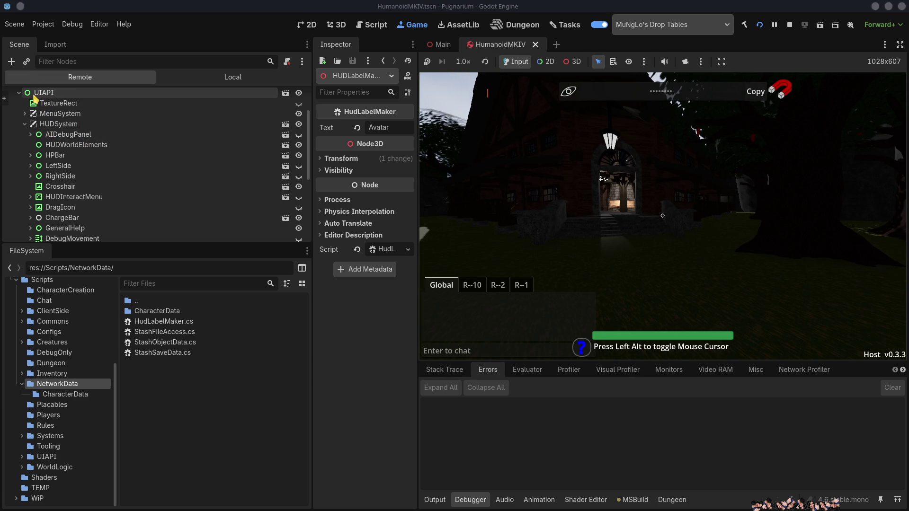
pyautogui.click(89, 76)
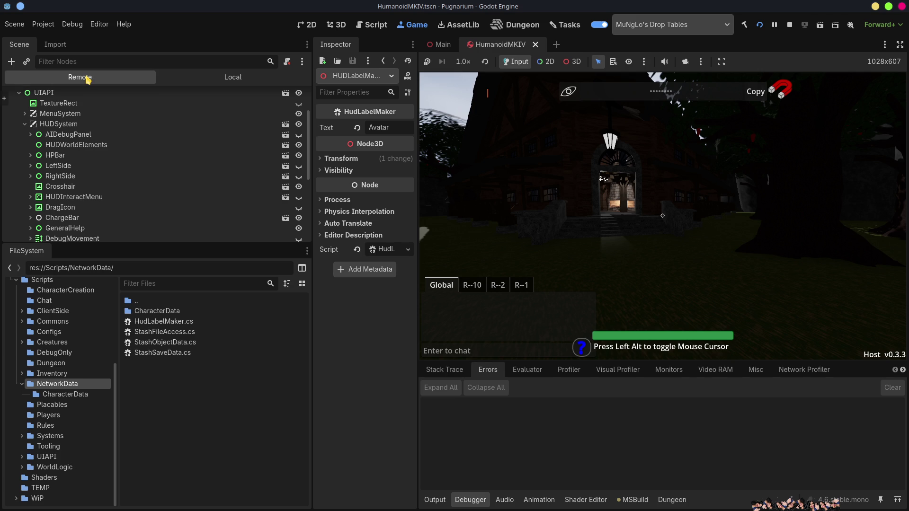
pyautogui.click(21, 93)
pyautogui.click(21, 149)
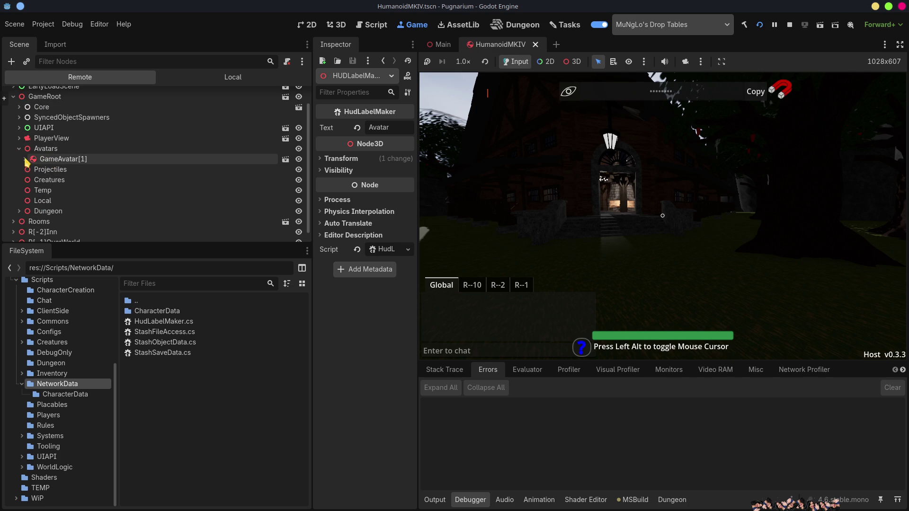
pyautogui.click(25, 159)
pyautogui.scroll(-2, 83, 227)
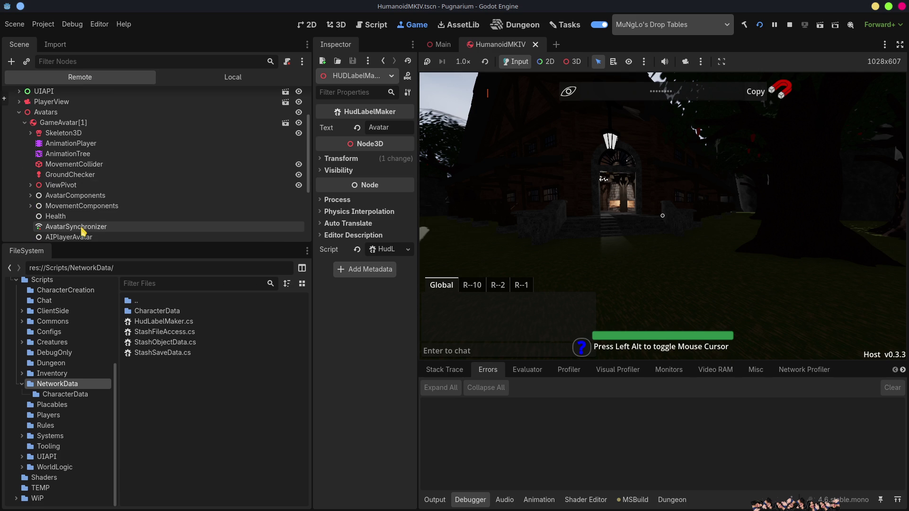
pyautogui.click(75, 198)
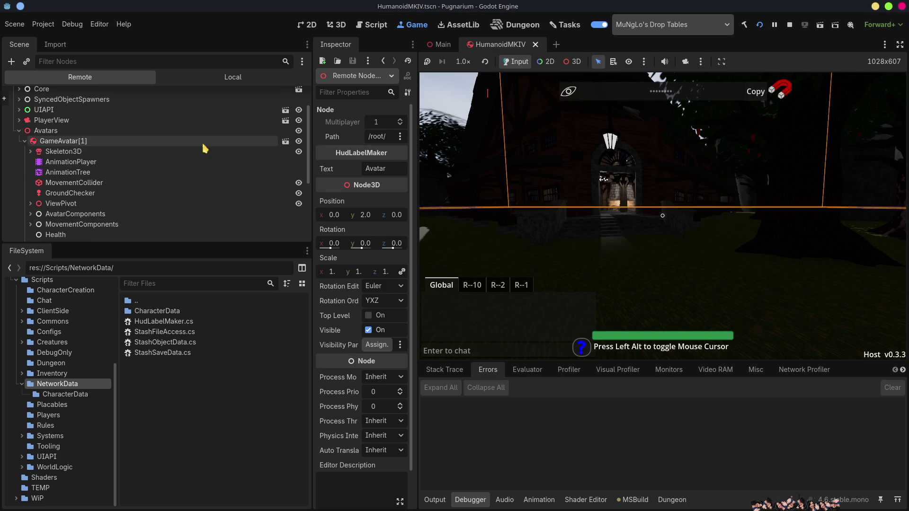
pyautogui.click(789, 24)
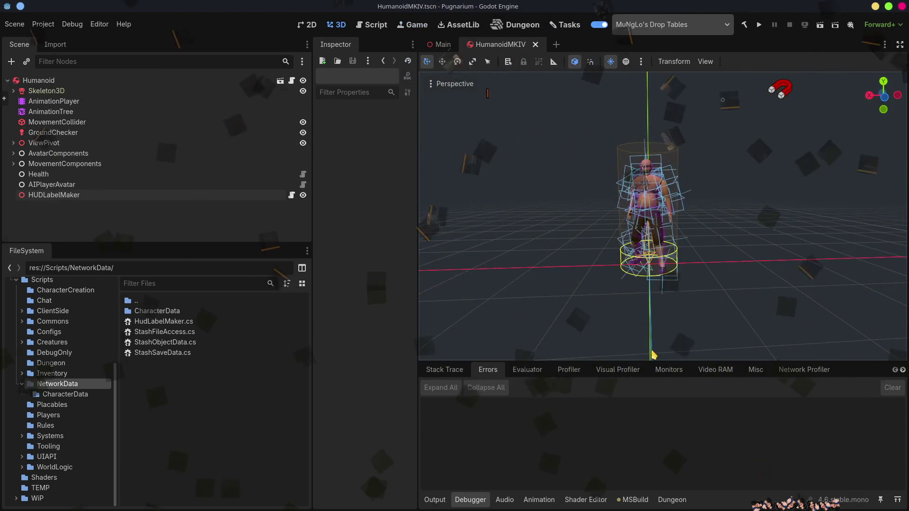
# Change line 10 of HudLabelMaker.cs to check GetParent().GetParent().Name == "Avatars" and save
pyautogui.hotkey('alt', 'Tab')
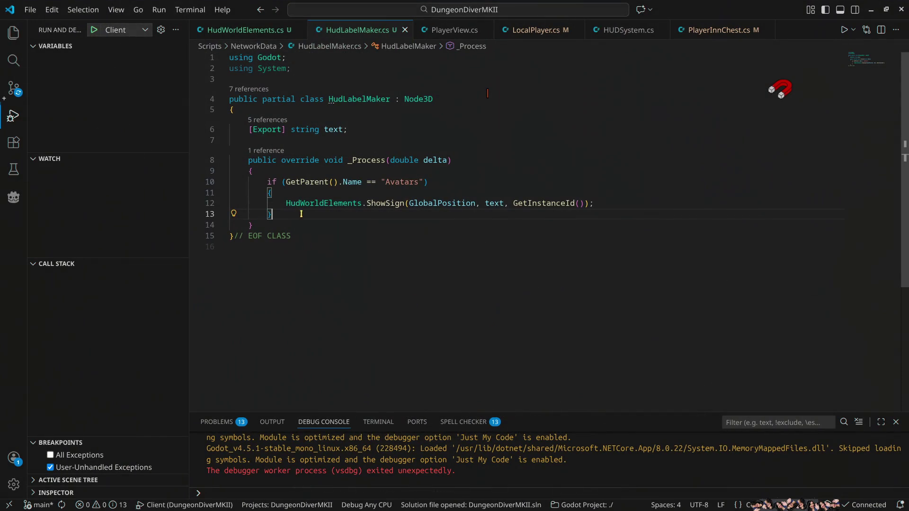
pyautogui.press('Up')
pyautogui.press('Left')
pyautogui.moveTo(286, 182)
pyautogui.mouseDown()
pyautogui.moveTo(427, 182)
pyautogui.moveTo(339, 182)
pyautogui.mouseUp()
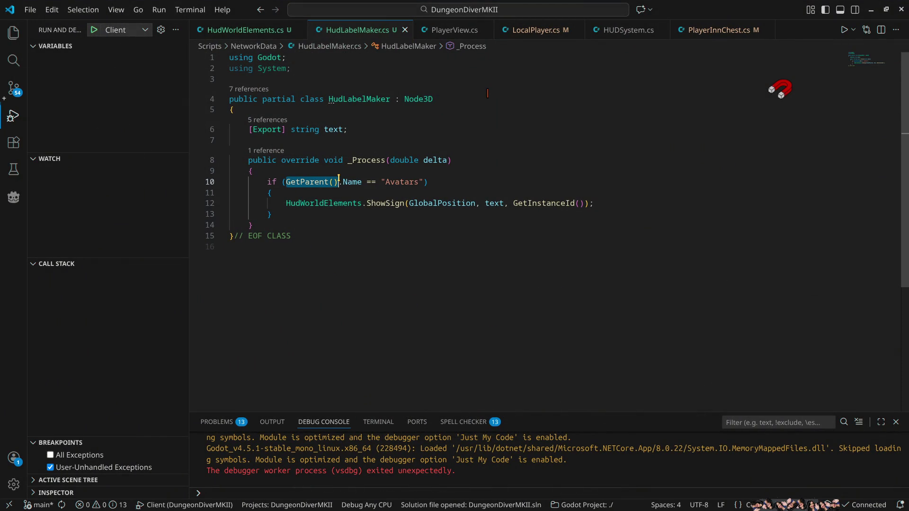
pyautogui.hotkey('ctrl', 'v')
pyautogui.write('.')
pyautogui.write('.GetParent()')
pyautogui.hotkey('ctrl', 's')
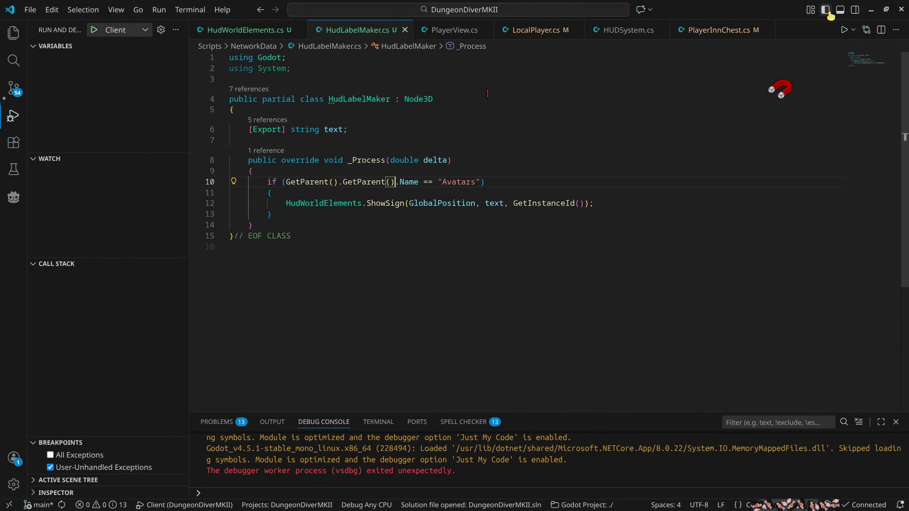
pyautogui.click(871, 11)
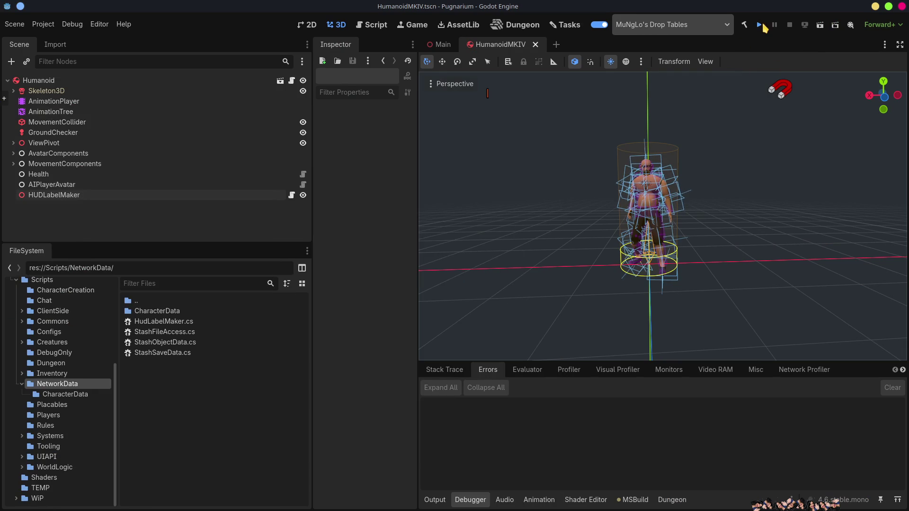
# Rerun Pugnarium and host again with the existing local character
pyautogui.click(760, 22)
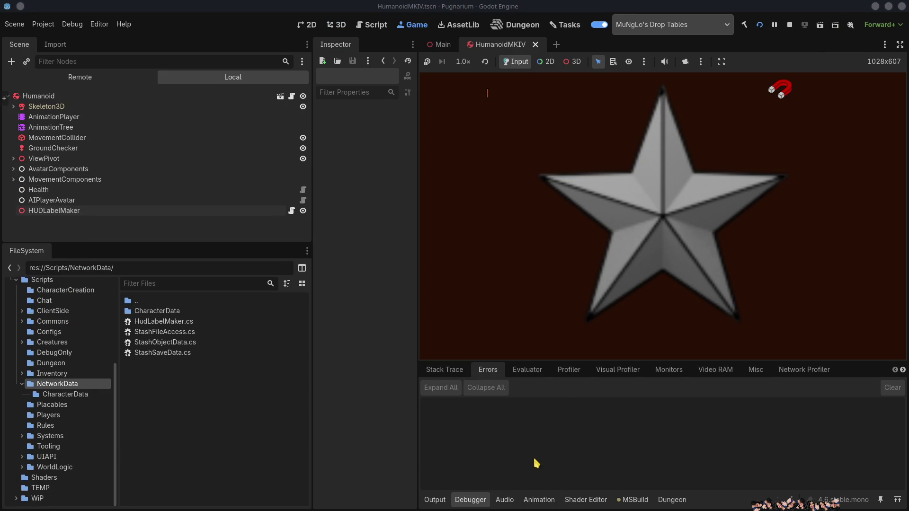
pyautogui.click(556, 193)
pyautogui.click(614, 178)
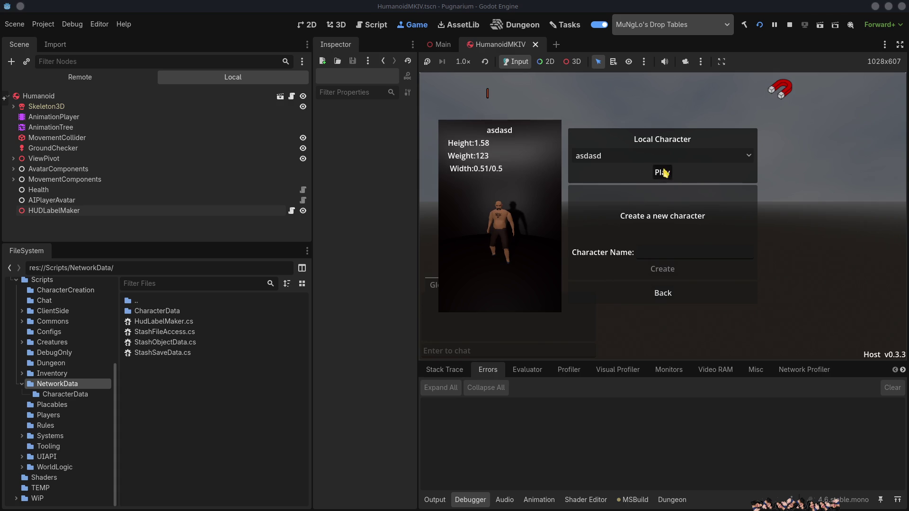
pyautogui.click(661, 173)
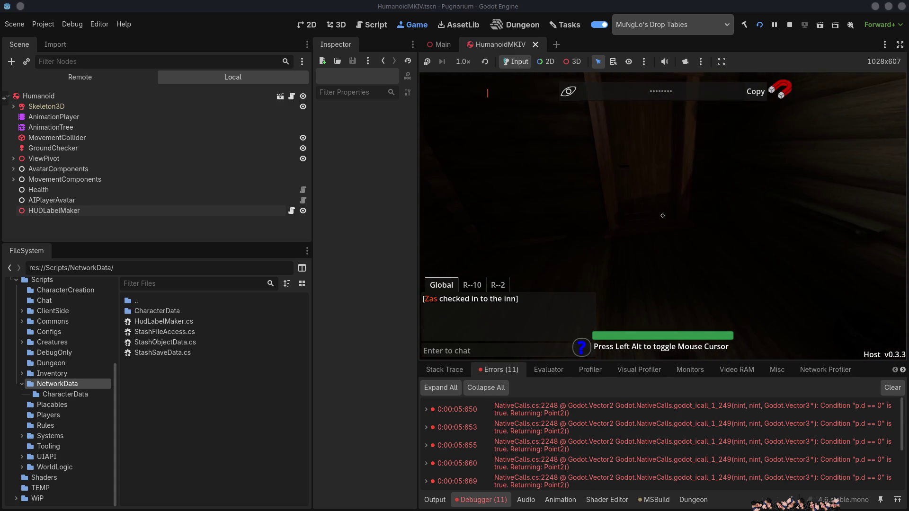
pyautogui.press('Alt_L')
# Expand the first UnprojectPosition error and select its HudWorldElements.cs:54 stack line
pyautogui.doubleClick(449, 417)
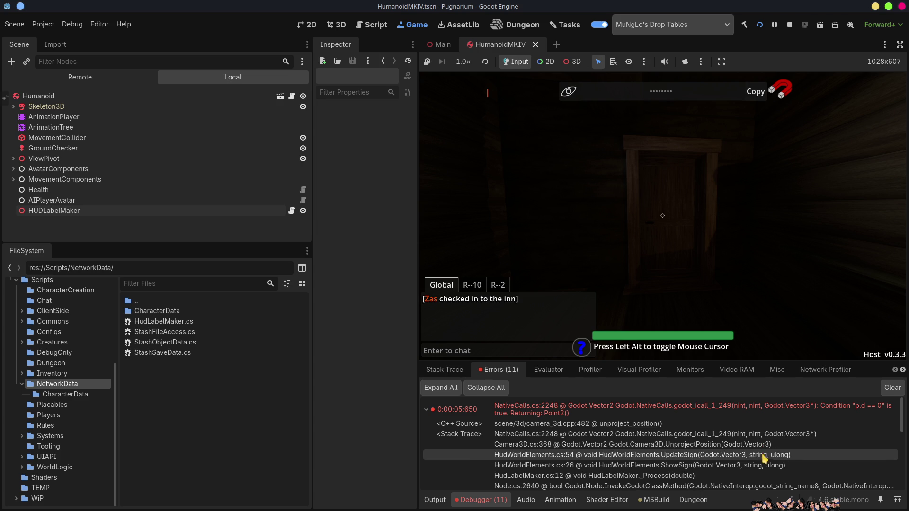
pyautogui.scroll(-3, 644, 479)
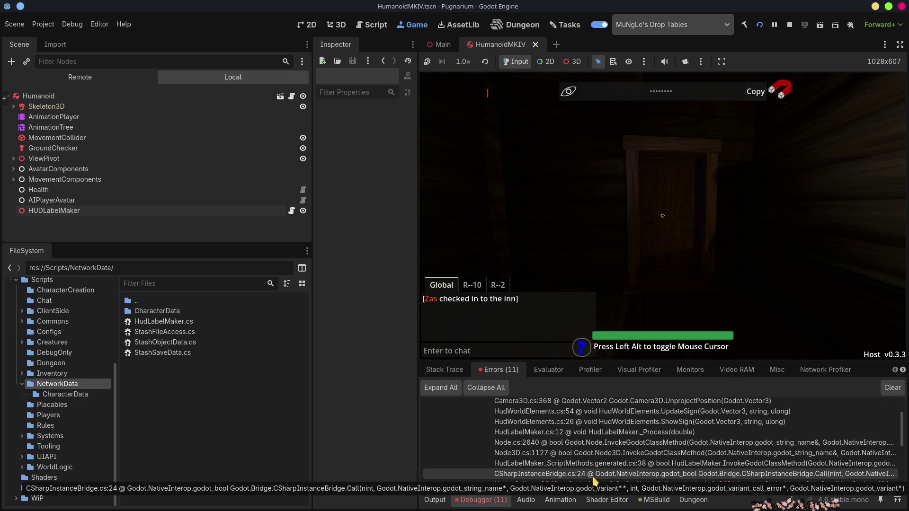
pyautogui.scroll(4, 594, 473)
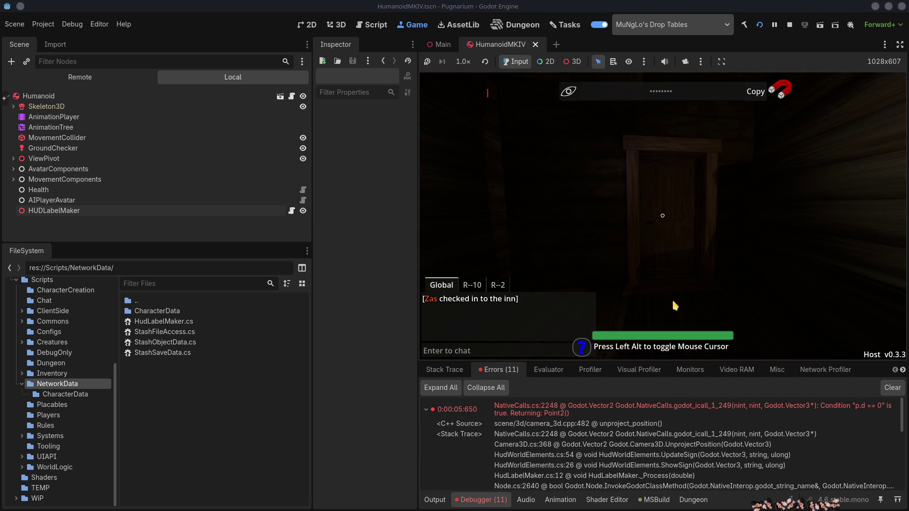
pyautogui.press('alt')
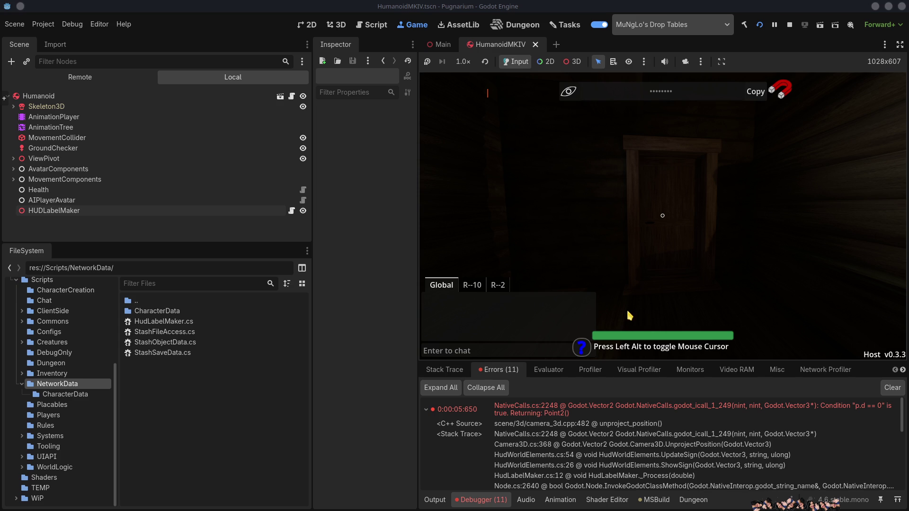
pyautogui.press('alt')
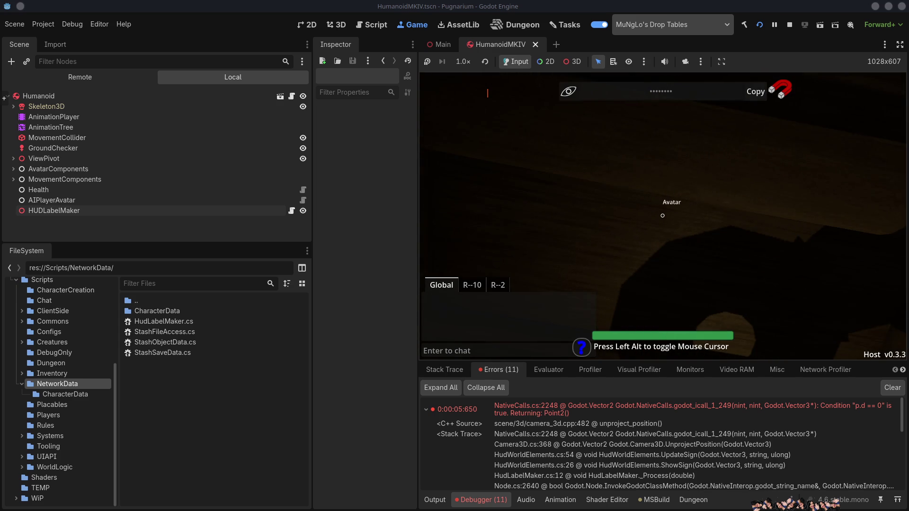
pyautogui.press('alt')
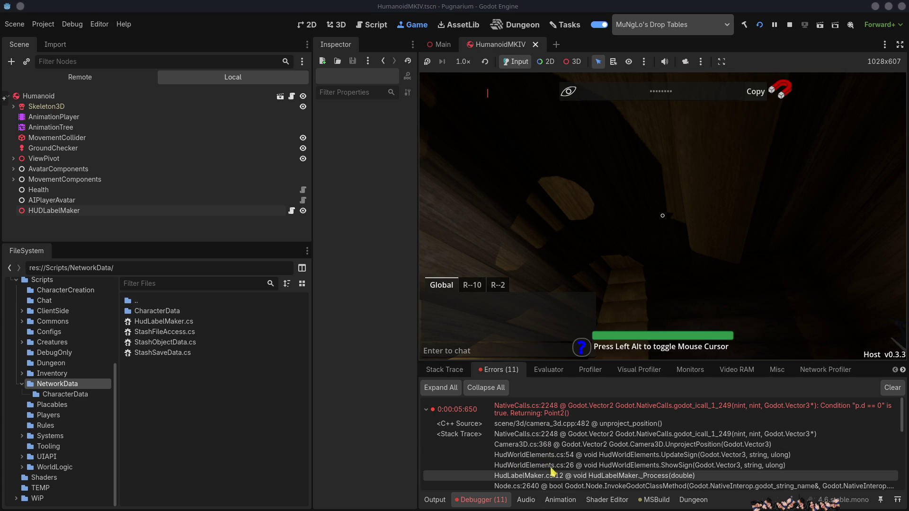
pyautogui.click(547, 458)
pyautogui.hotkey('alt', 'Tab')
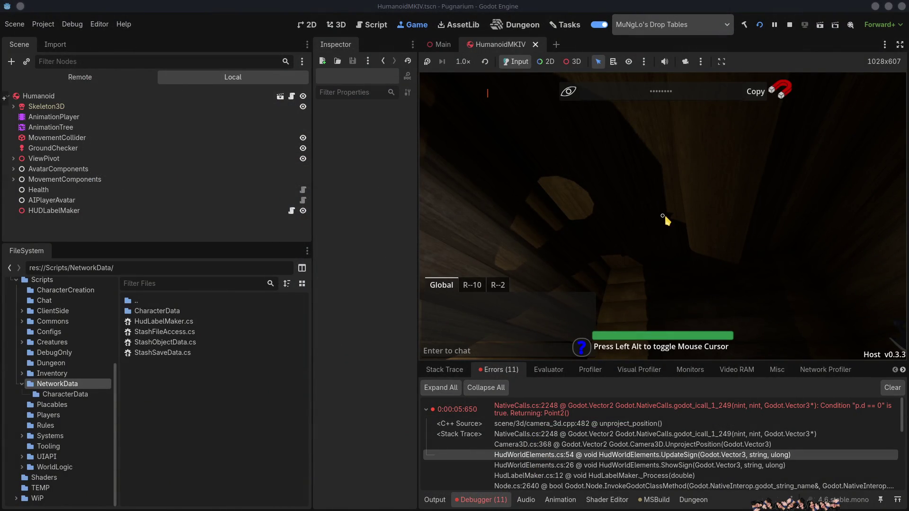
pyautogui.hotkey('alt', 'Tab')
pyautogui.hotkey('alt', 'Tab')
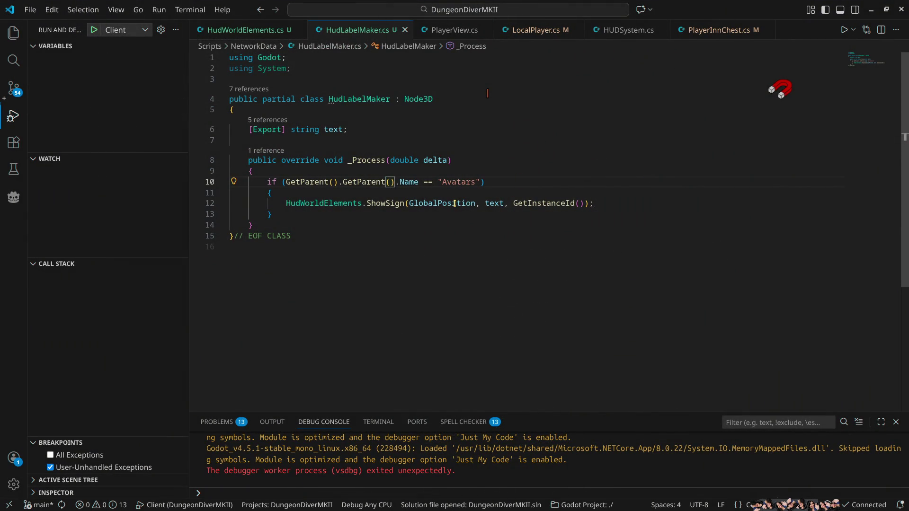
pyautogui.moveTo(454, 203)
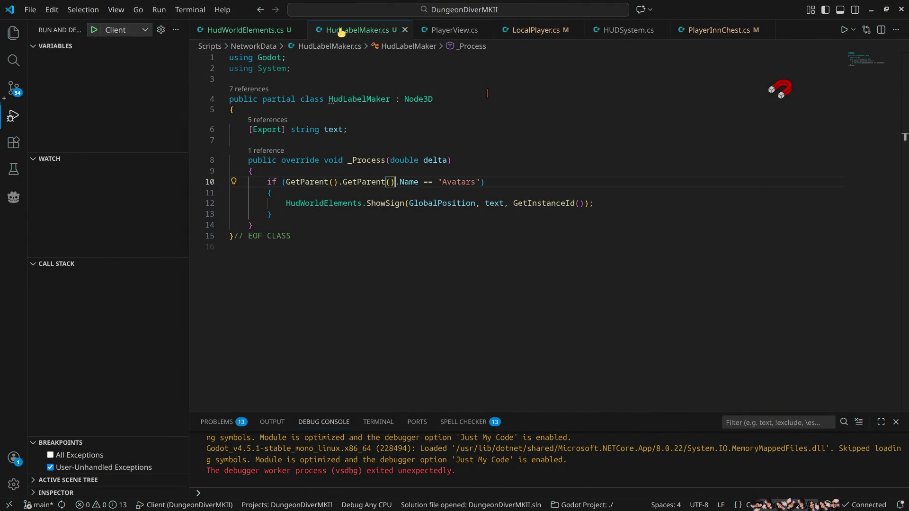
pyautogui.moveTo(243, 30); pyautogui.dragTo(350, 30)
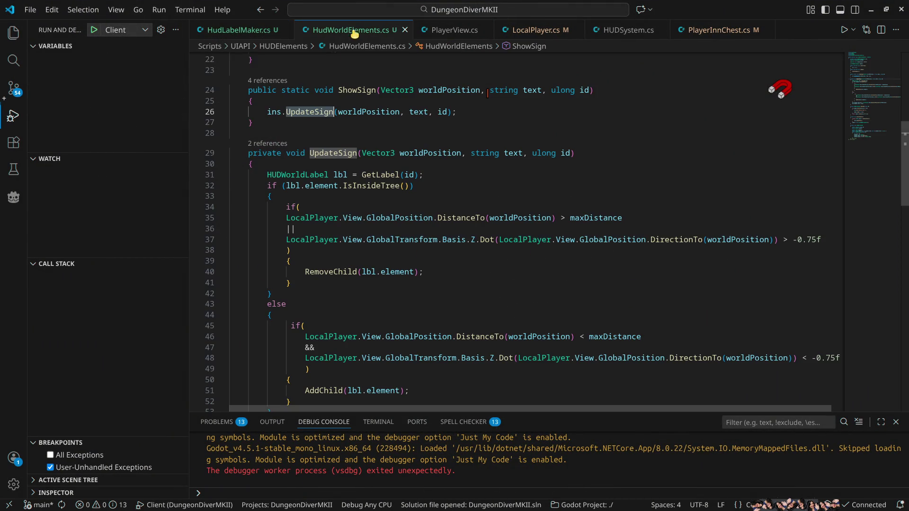
pyautogui.scroll(-5, 379, 245)
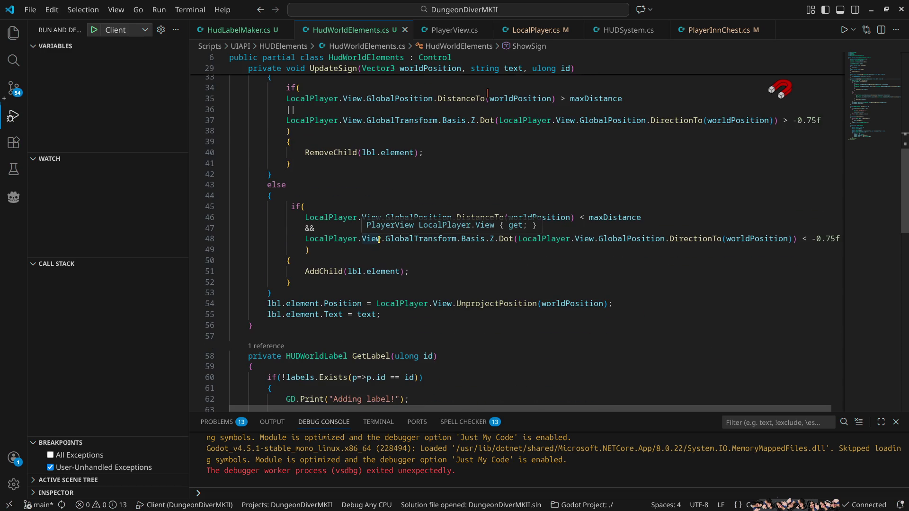
pyautogui.doubleClick(496, 303)
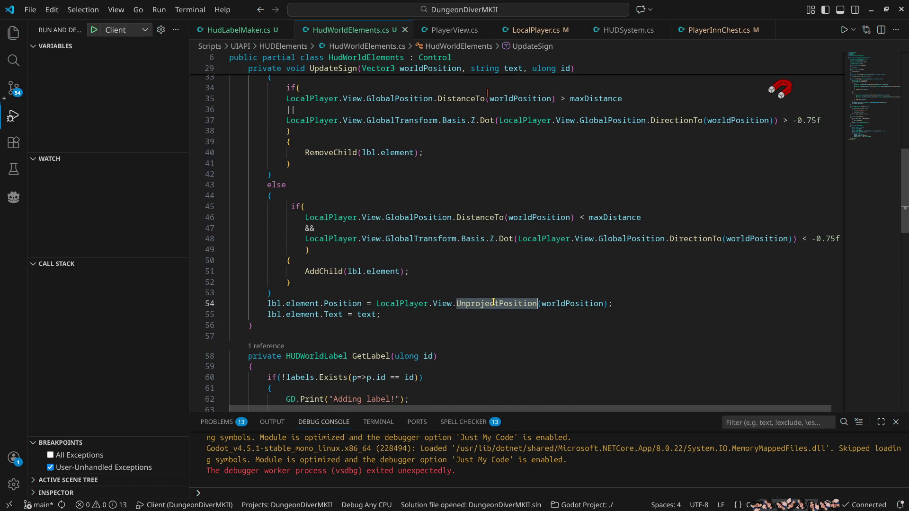
pyautogui.moveTo(562, 306)
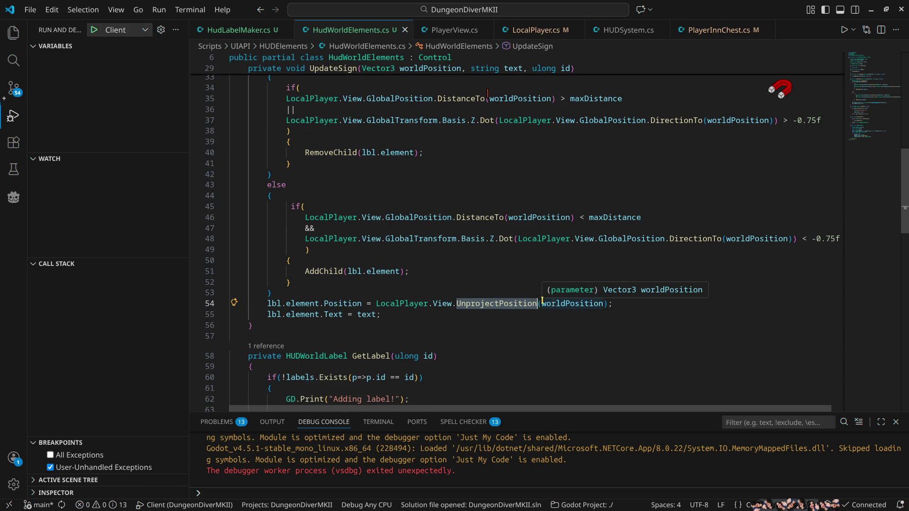
pyautogui.moveTo(449, 301)
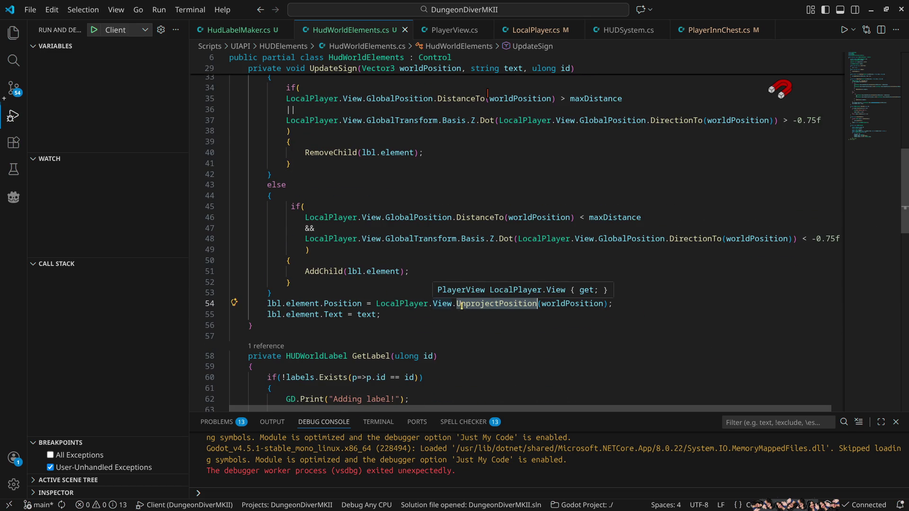
pyautogui.click(410, 316)
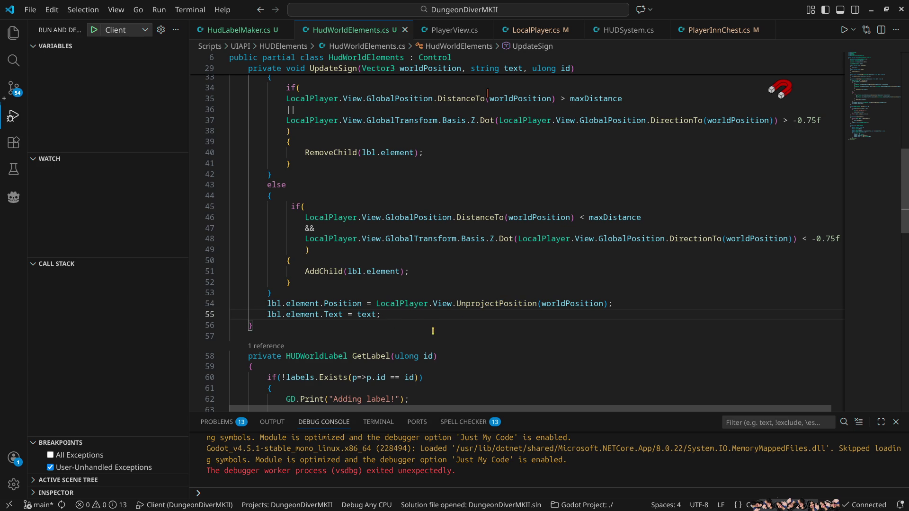
pyautogui.scroll(4, 432, 331)
pyautogui.scroll(-3, 435, 322)
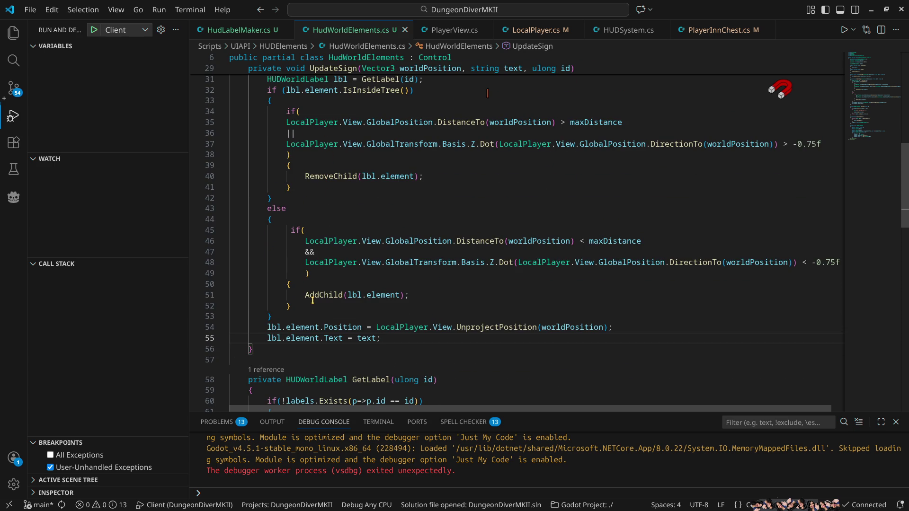
pyautogui.scroll(1, 619, 325)
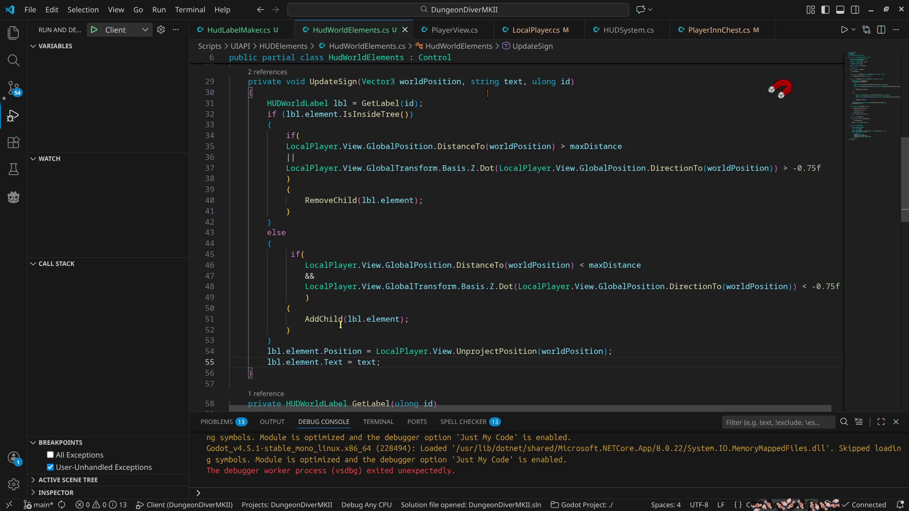
pyautogui.moveTo(385, 362); pyautogui.dragTo(265, 351)
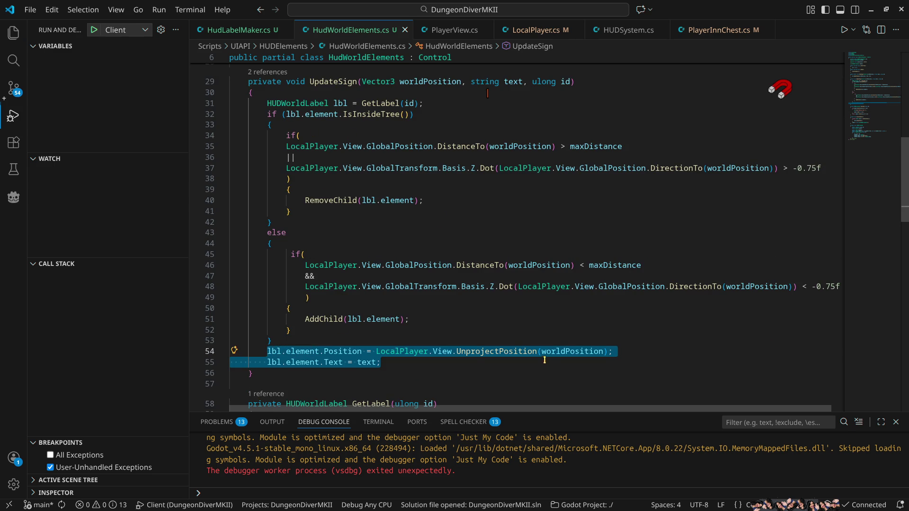
# Move the position and text assignments to the top of UpdateSign's IsInsideTree branch and save
pyautogui.hotkey('ctrl', 'x')
pyautogui.click(326, 211)
pyautogui.press('Return')
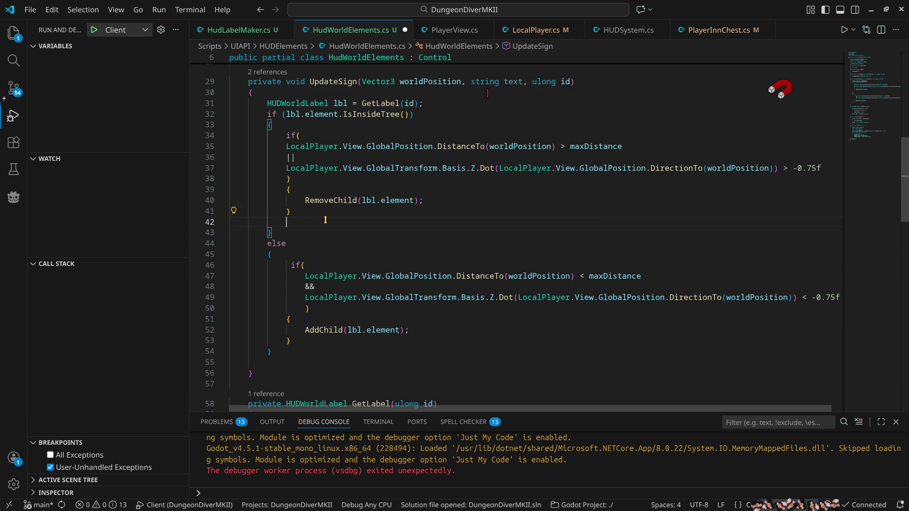
pyautogui.hotkey('ctrl', 'v')
pyautogui.hotkey('ctrl', 'shift', 'i')
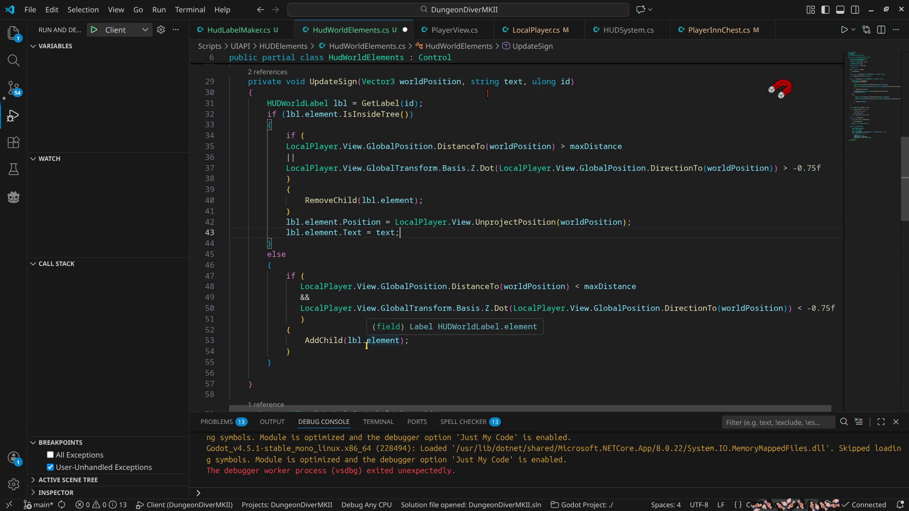
pyautogui.moveTo(400, 232); pyautogui.dragTo(285, 225)
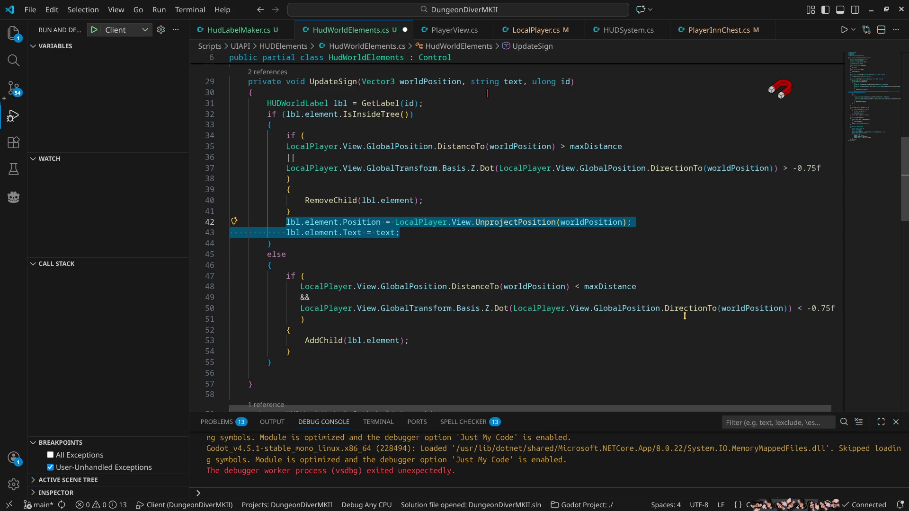
pyautogui.hotkey('alt', 'Up')
pyautogui.hotkey('alt', 'Up')
pyautogui.hotkey('alt', 'Up')
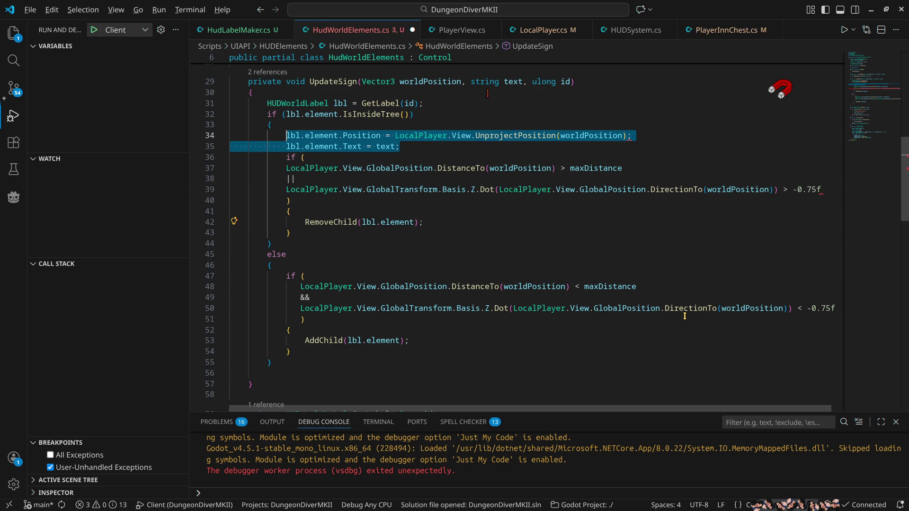
pyautogui.hotkey('ctrl', 's')
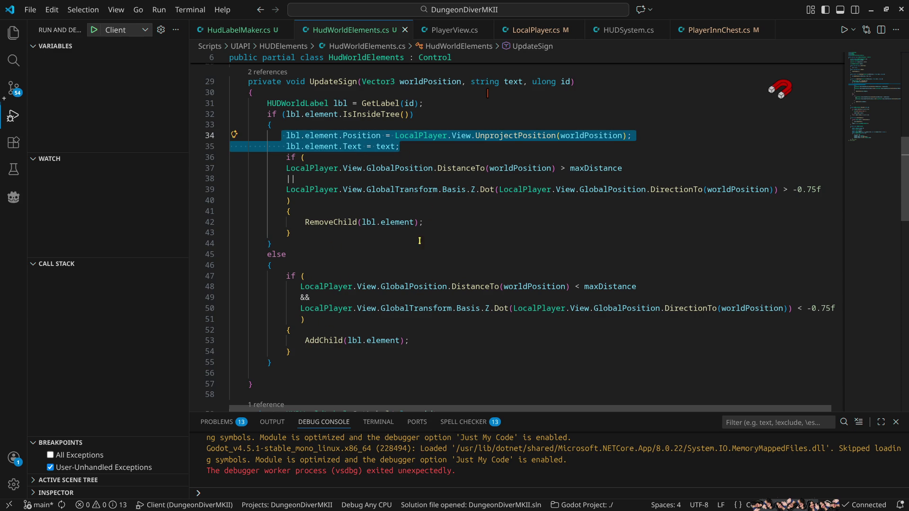
# Paste the same position and text lines after AddChild, save, and return to Godot
pyautogui.click(418, 340)
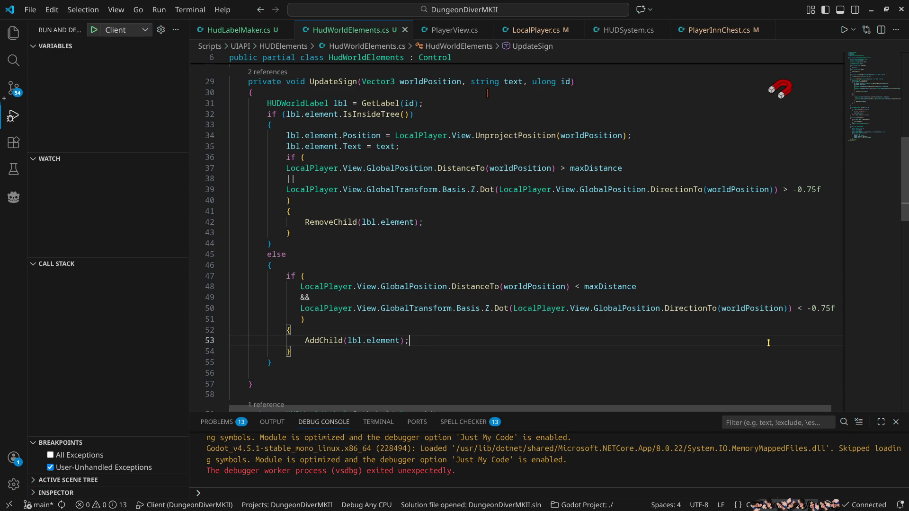
pyautogui.press('Return')
pyautogui.hotkey('ctrl', 'v')
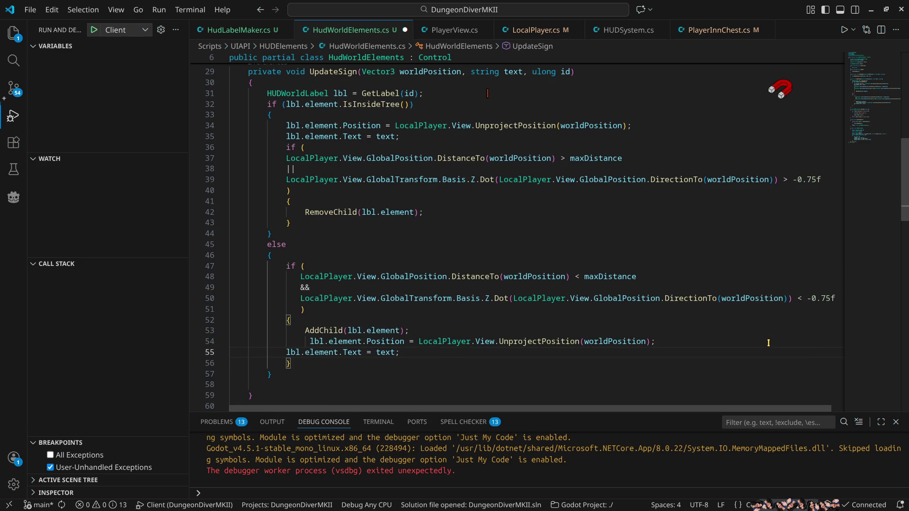
pyautogui.hotkey('ctrl', 's')
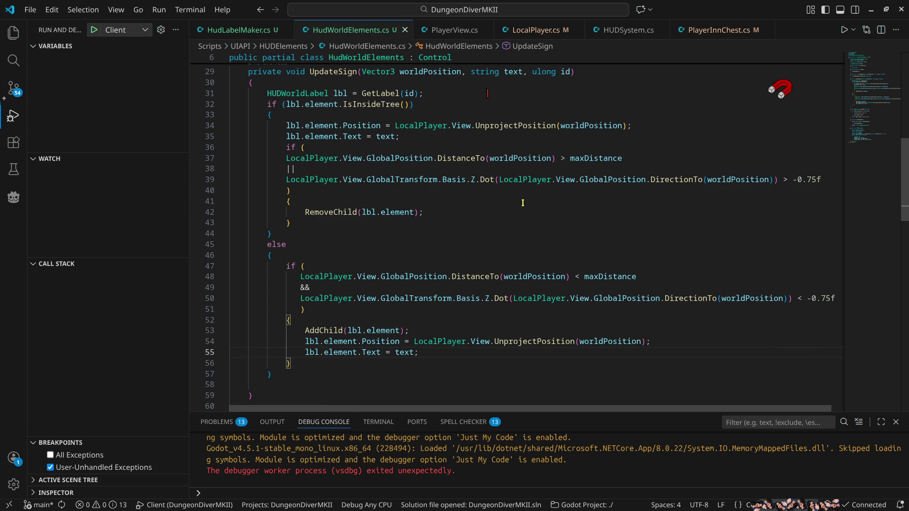
pyautogui.hotkey('alt', 'Tab')
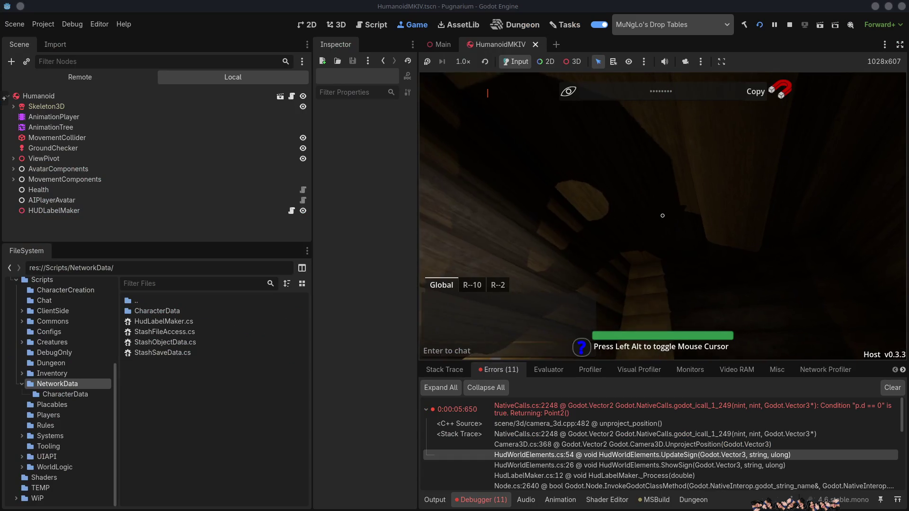
pyautogui.press('Escape')
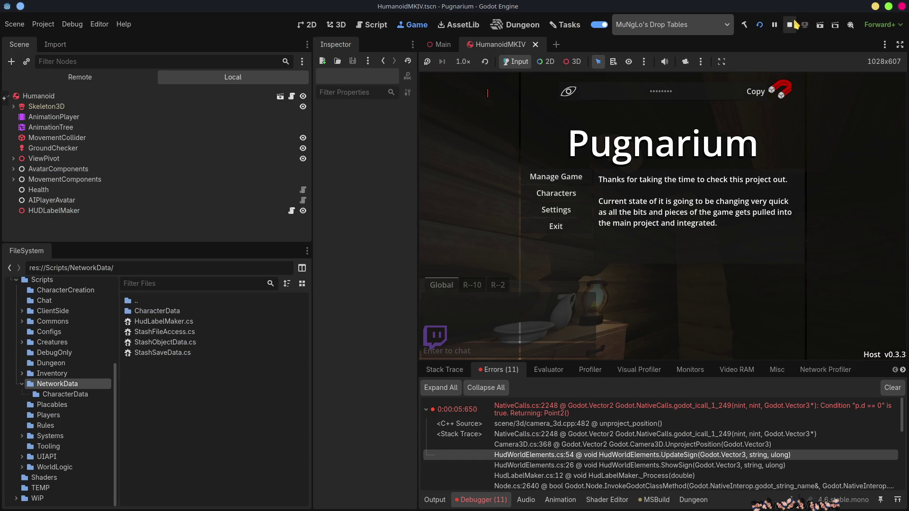
# Stop, rebuild and relaunch Pugnarium, hosting with the existing character
pyautogui.click(790, 23)
pyautogui.click(758, 26)
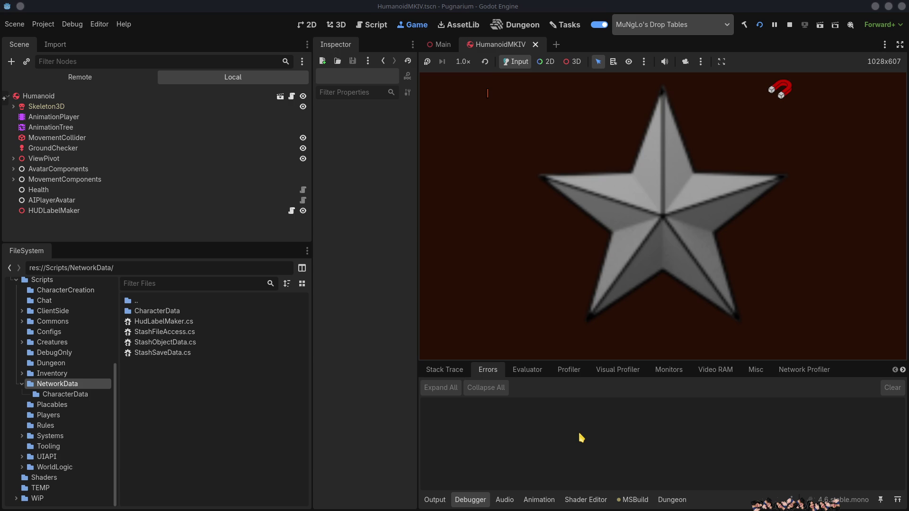
pyautogui.click(570, 194)
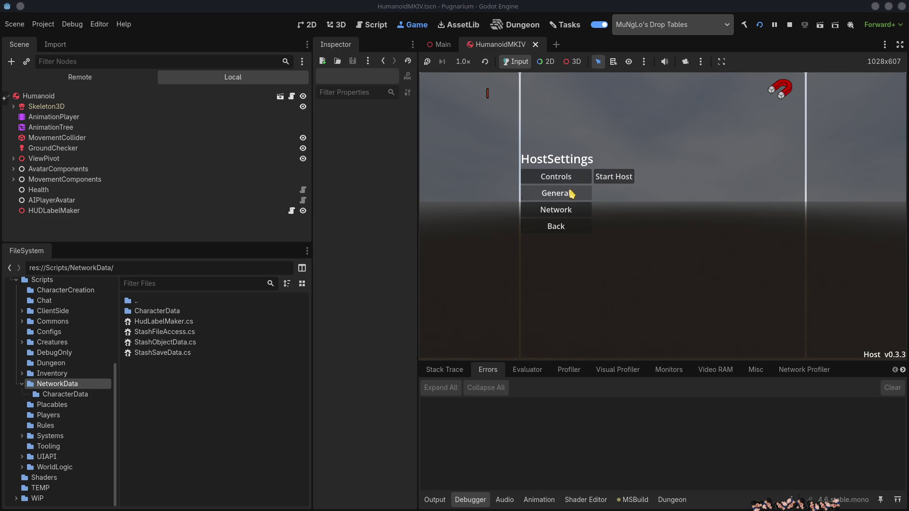
pyautogui.click(621, 183)
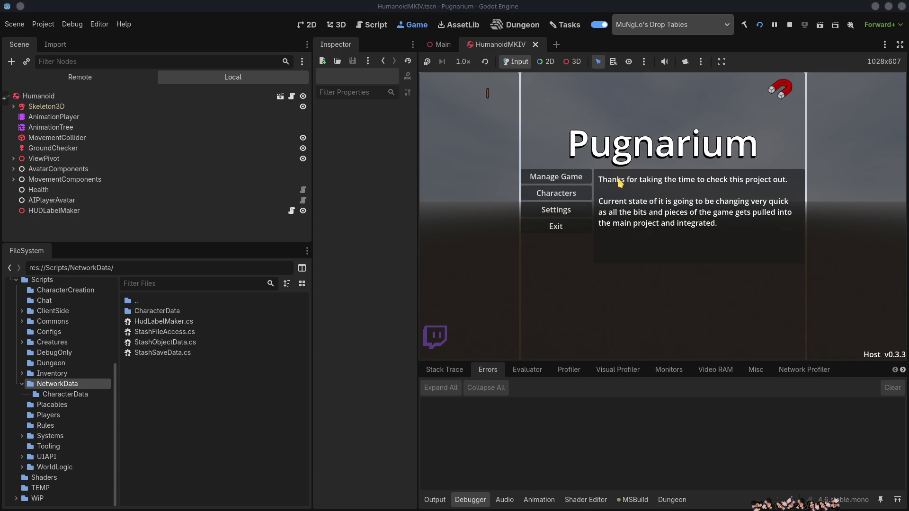
pyautogui.click(660, 179)
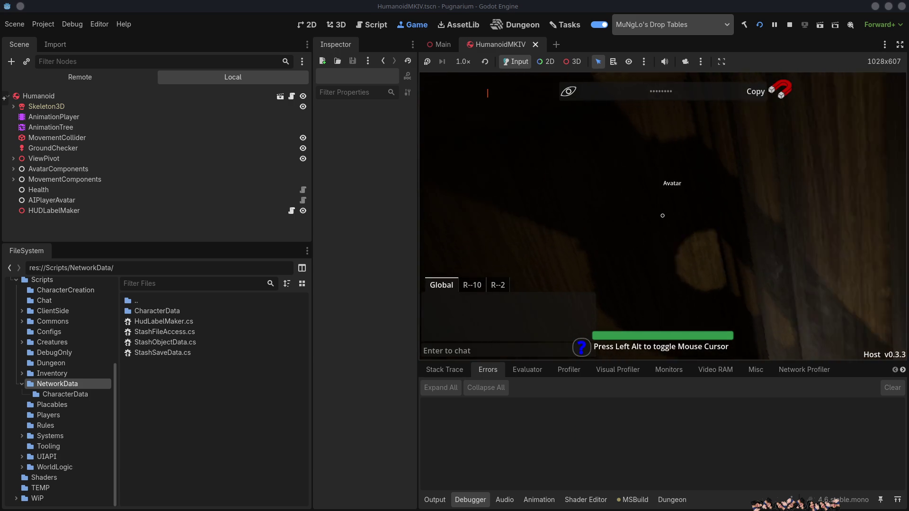
# Walk through the inn and out onto the grass, then back away to view the inn
pyautogui.press('w')
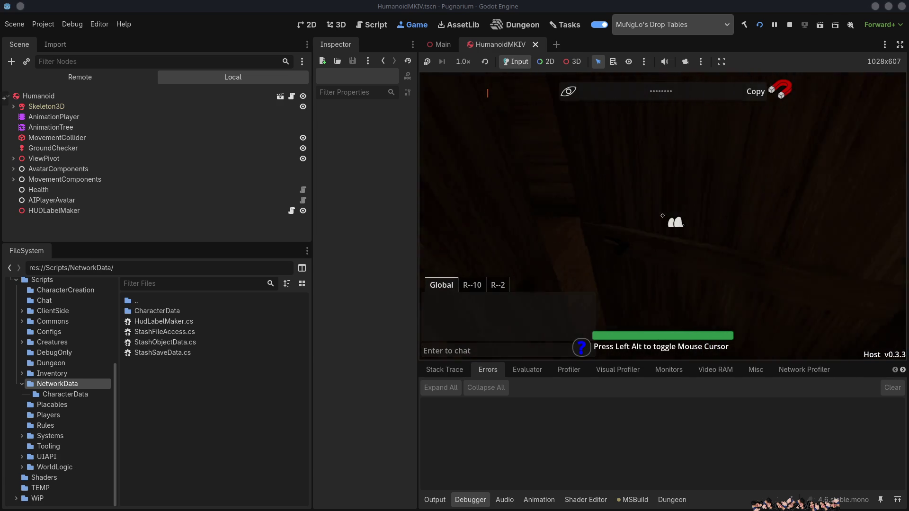
pyautogui.press('e')
pyautogui.press('w')
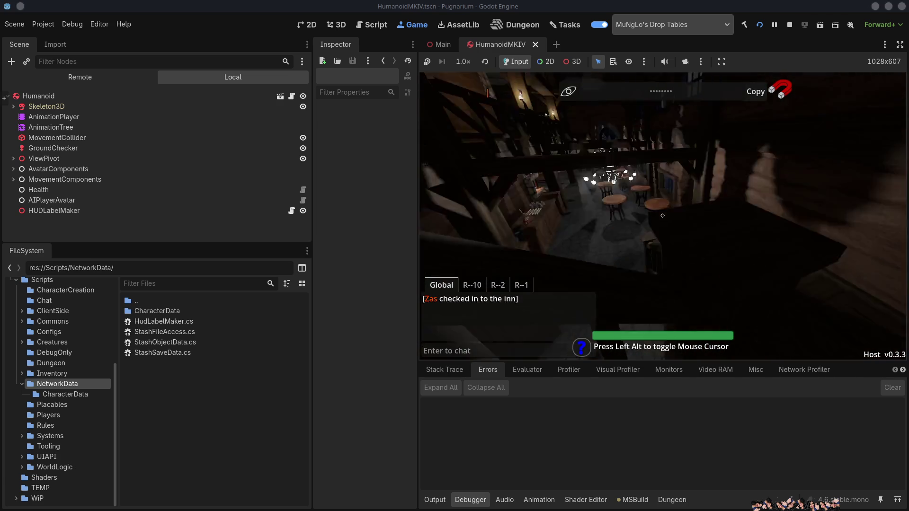
pyautogui.press('w')
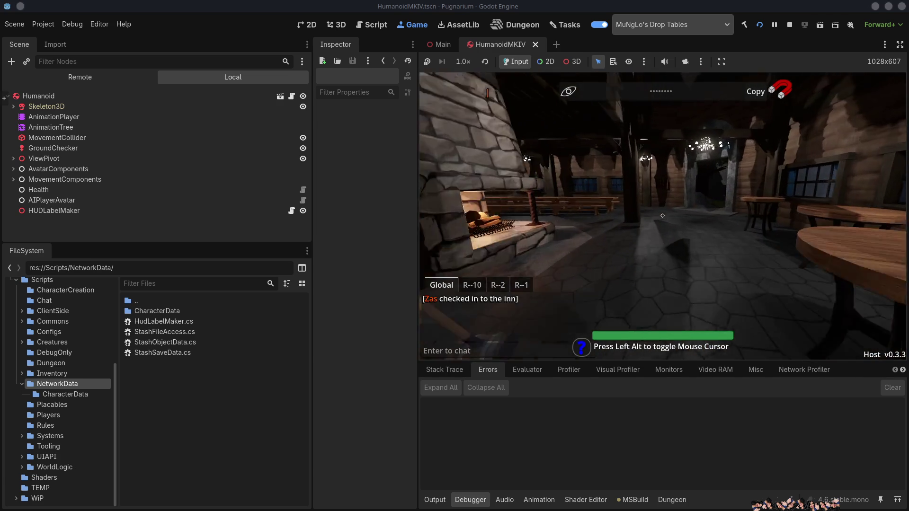
pyautogui.press('a')
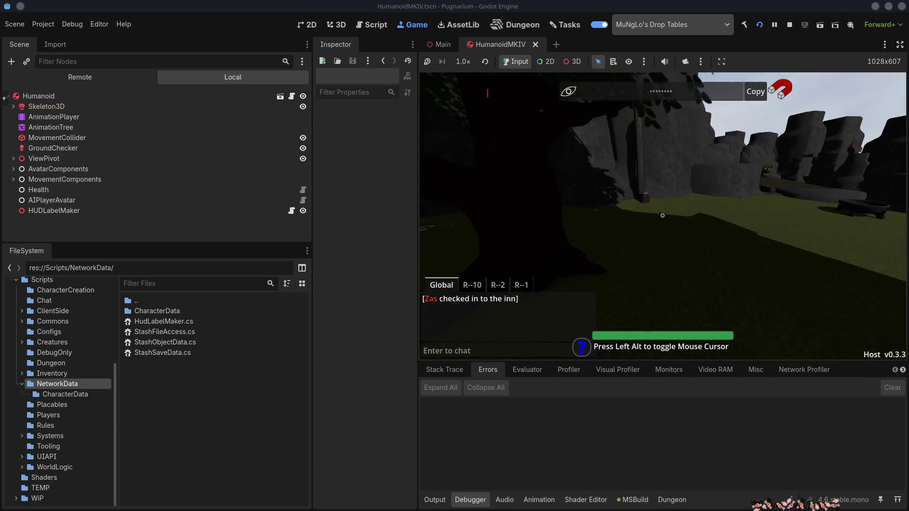
pyautogui.press('s')
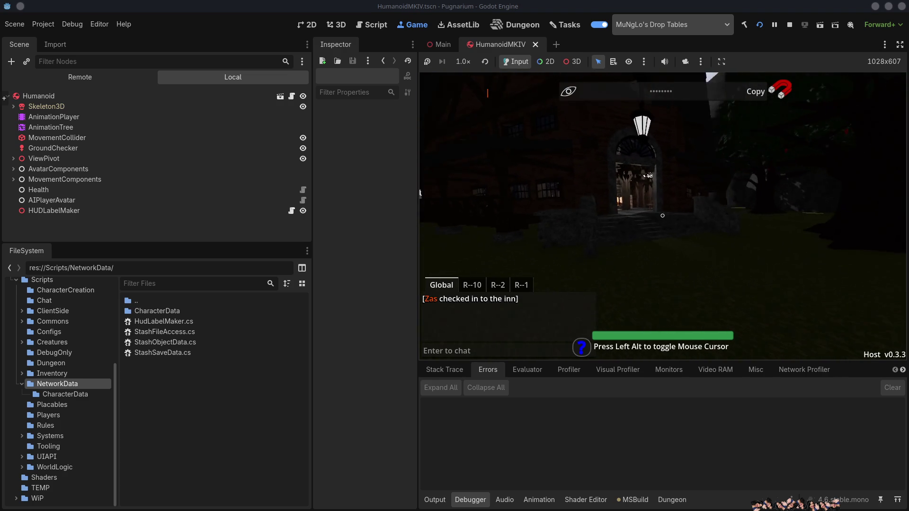
pyautogui.press('alt')
# Start the Client debug configuration from VS Code's Run and Debug view
pyautogui.click(716, 333)
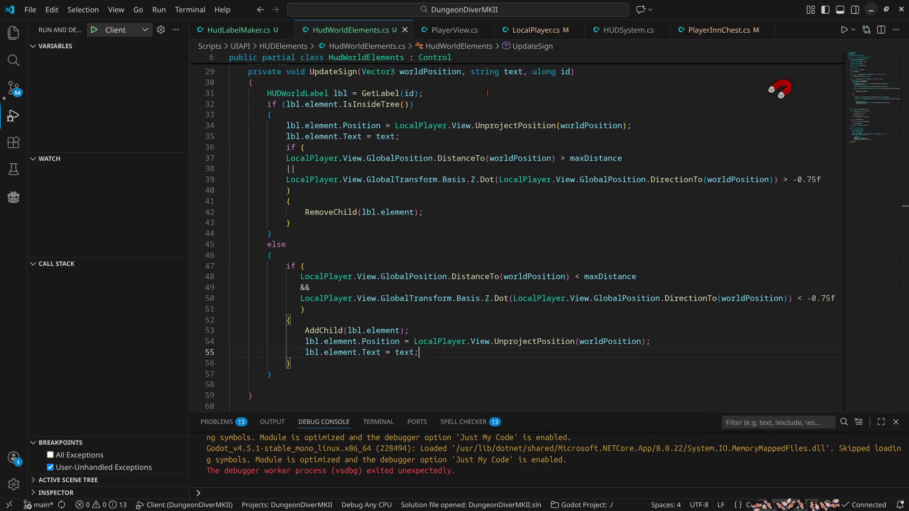
pyautogui.click(98, 32)
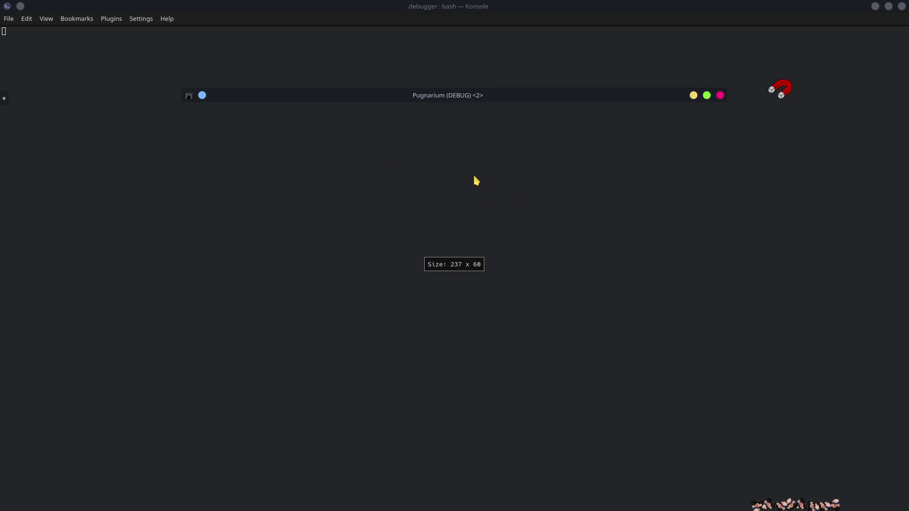
# Join by reconnecting to the last game and play with the existing character
pyautogui.click(361, 207)
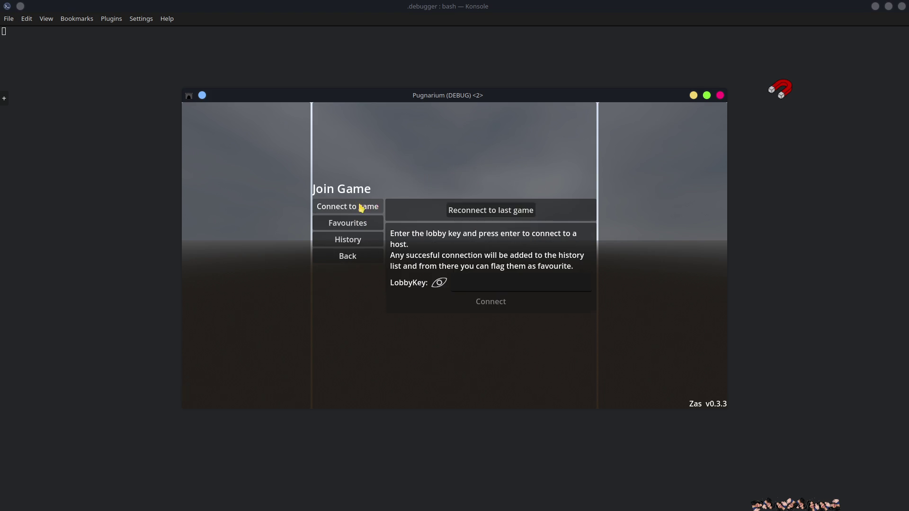
pyautogui.click(495, 209)
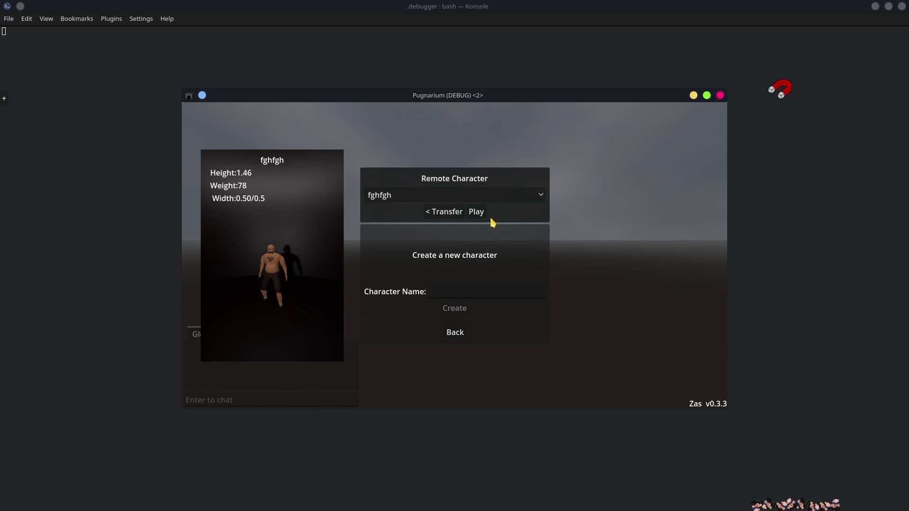
pyautogui.click(477, 213)
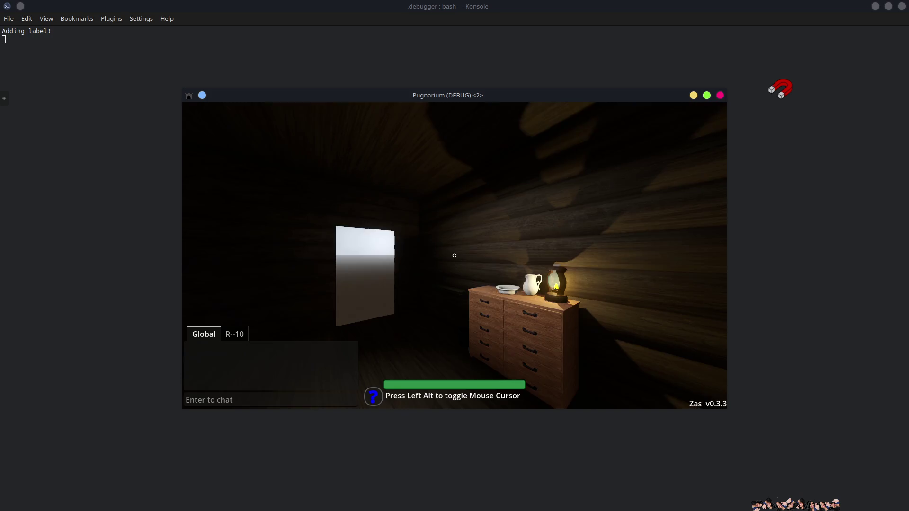
# Walk downstairs and out of the inn, then turn toward the labelled host avatar
pyautogui.press('w')
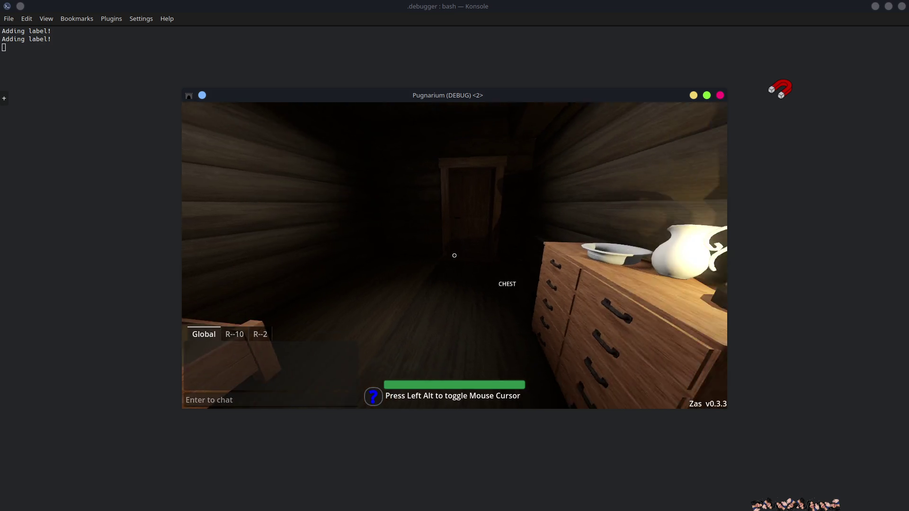
pyautogui.click(454, 256)
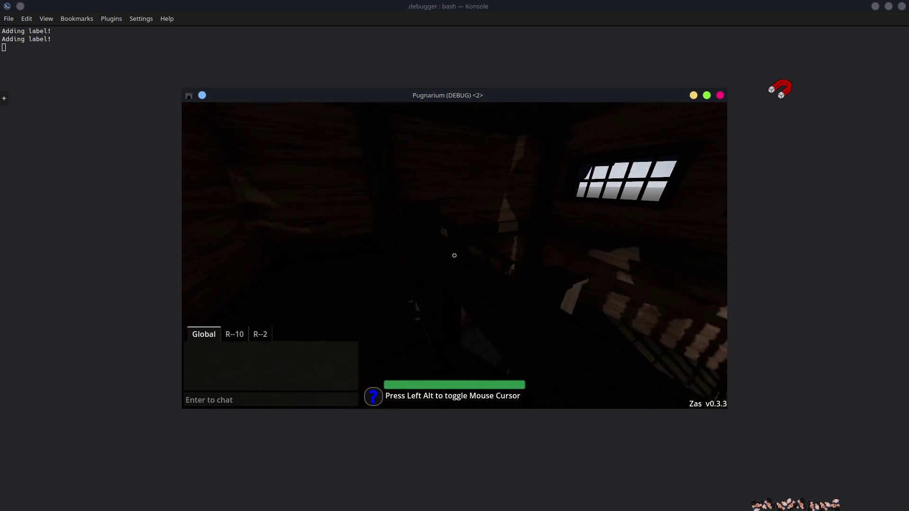
pyautogui.press('w')
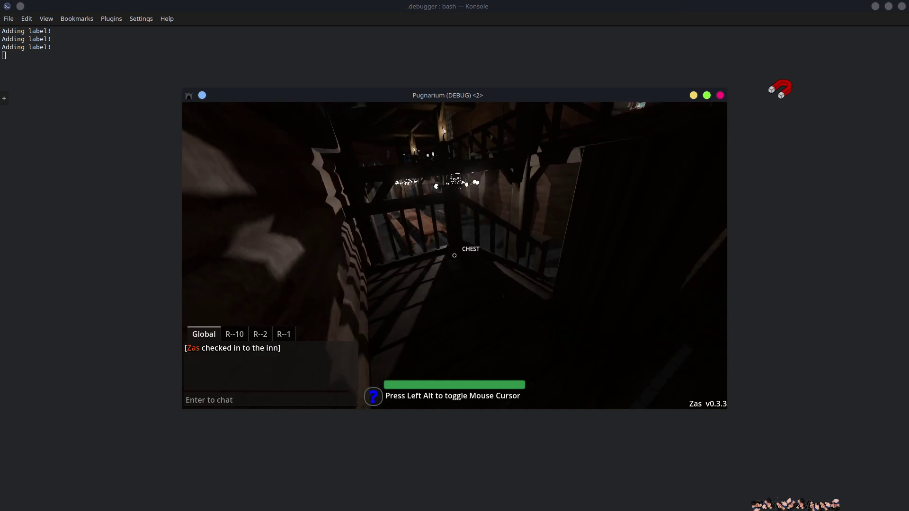
pyautogui.press('w')
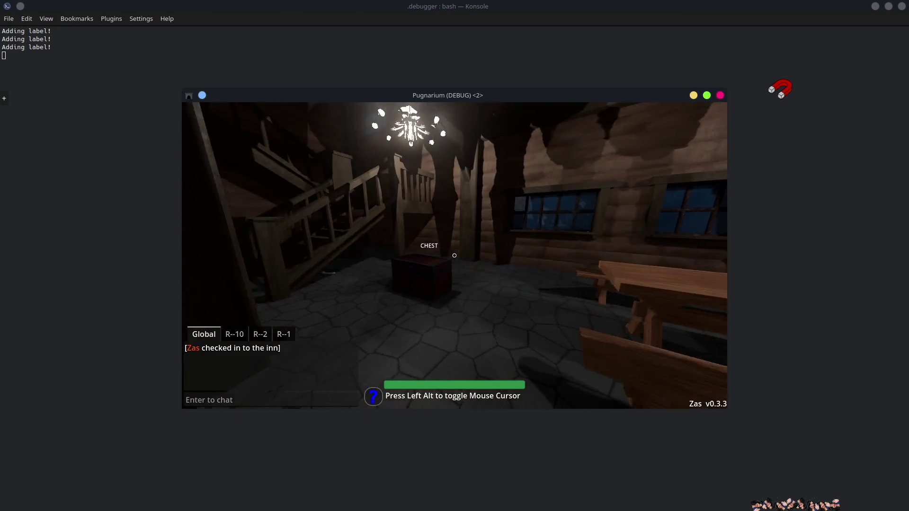
pyautogui.press('w')
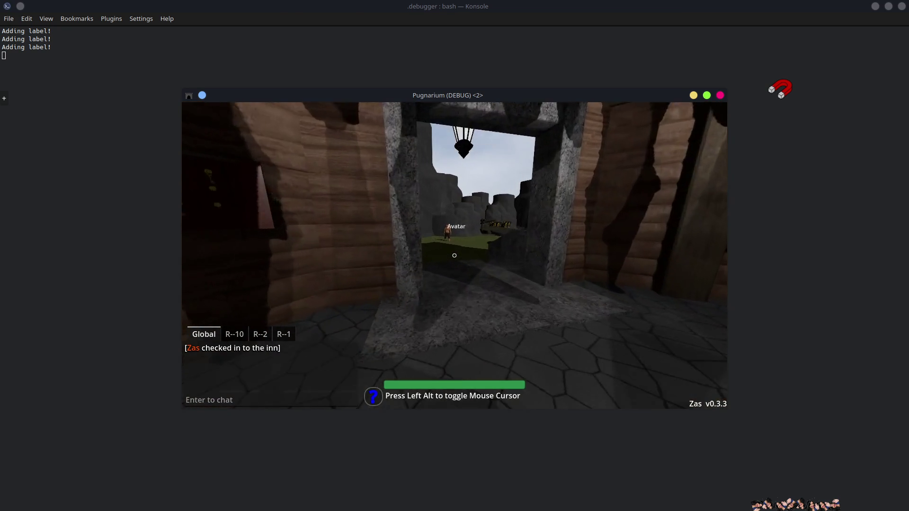
pyautogui.press('s')
pyautogui.press('w')
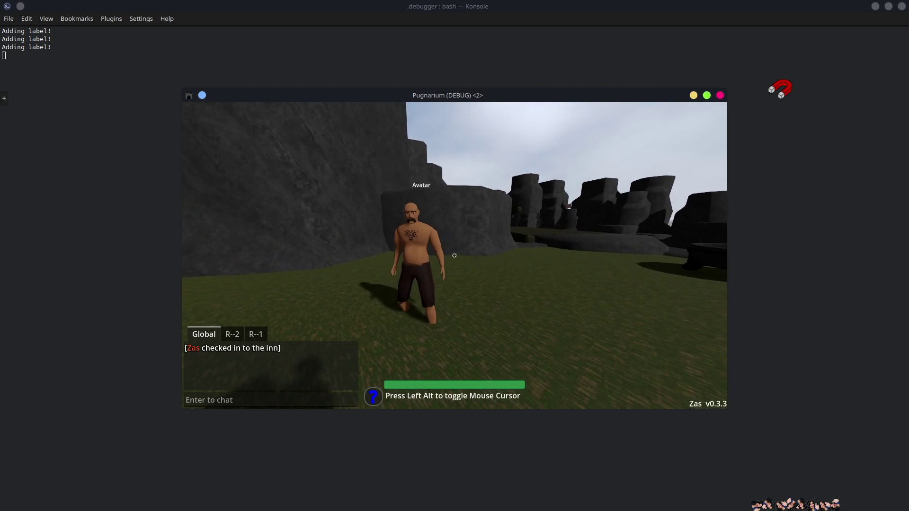
pyautogui.press('d')
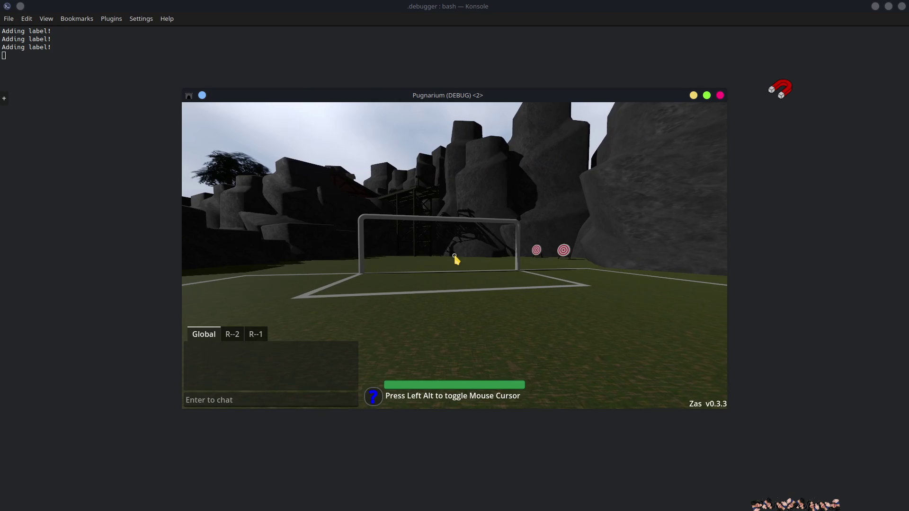
# Close the Pugnarium debug client window
pyautogui.click(718, 96)
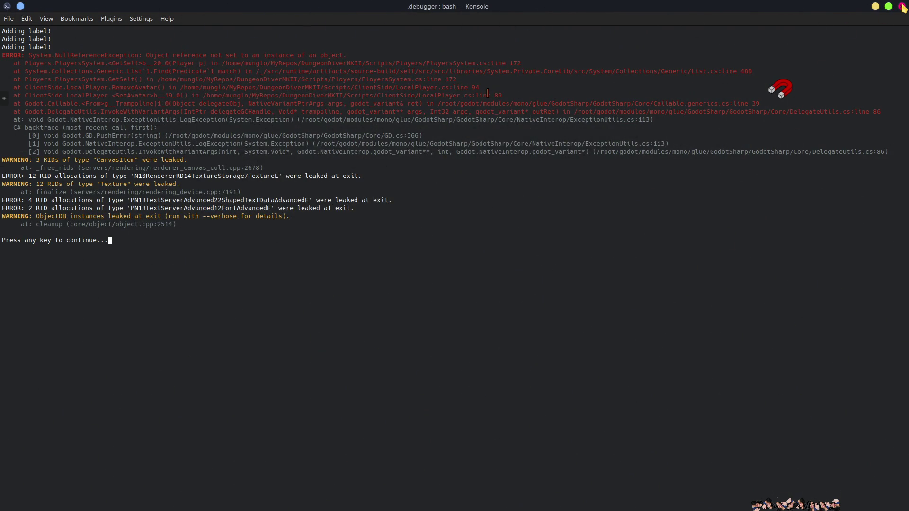
# Close the Konsole debugger terminal at its 'Press any key to continue' prompt
pyautogui.click(901, 6)
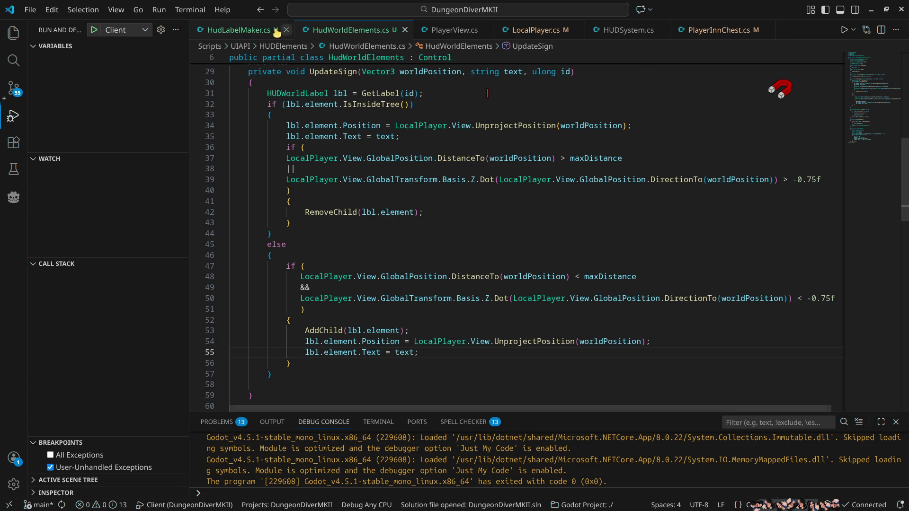
# In HudLabelMaker.cs, start a new line in the if block with AvatarMKII and add the using Creatures import
pyautogui.click(236, 32)
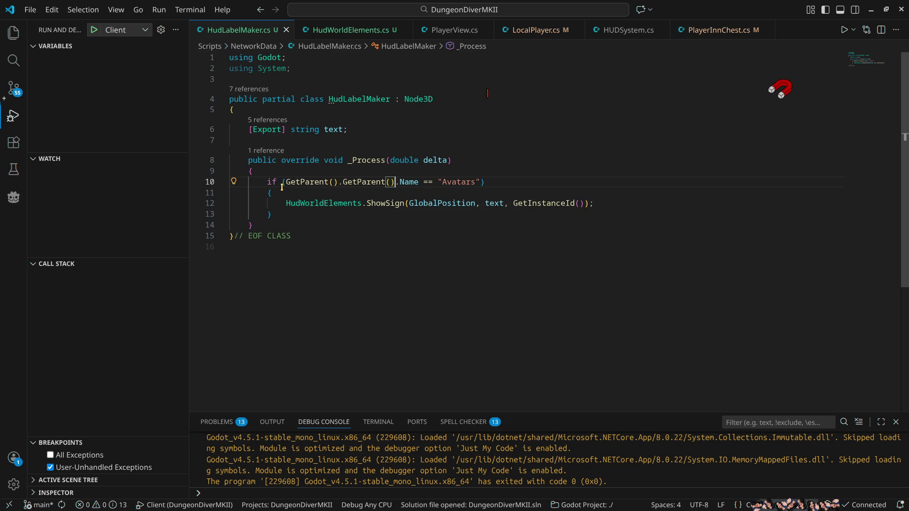
pyautogui.moveTo(285, 182); pyautogui.dragTo(339, 183)
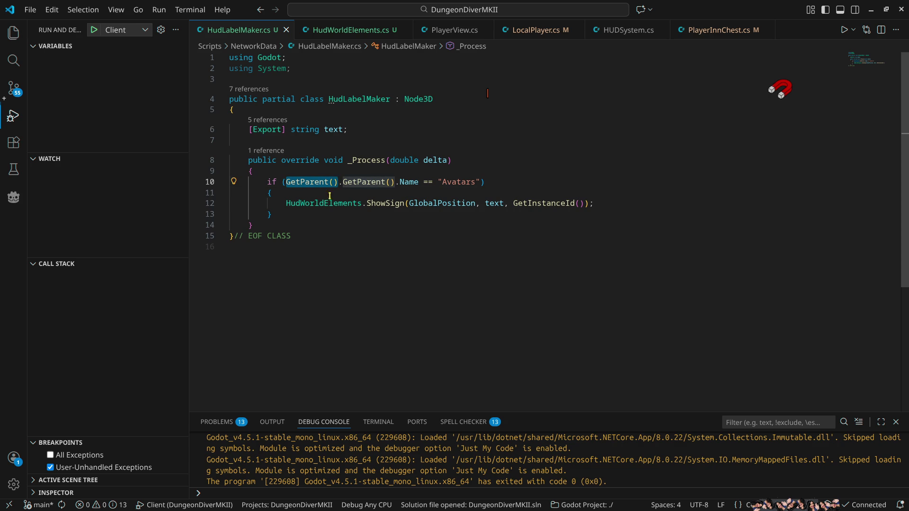
pyautogui.click(318, 191)
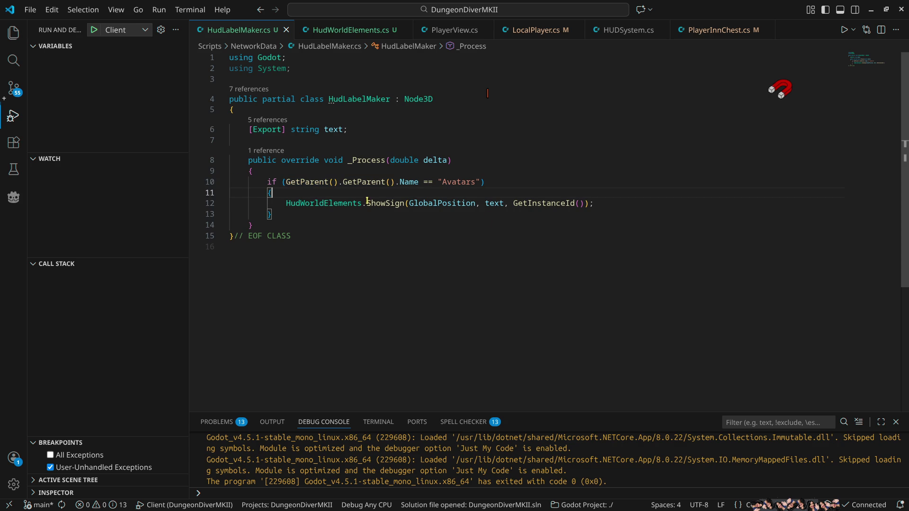
pyautogui.press('Return')
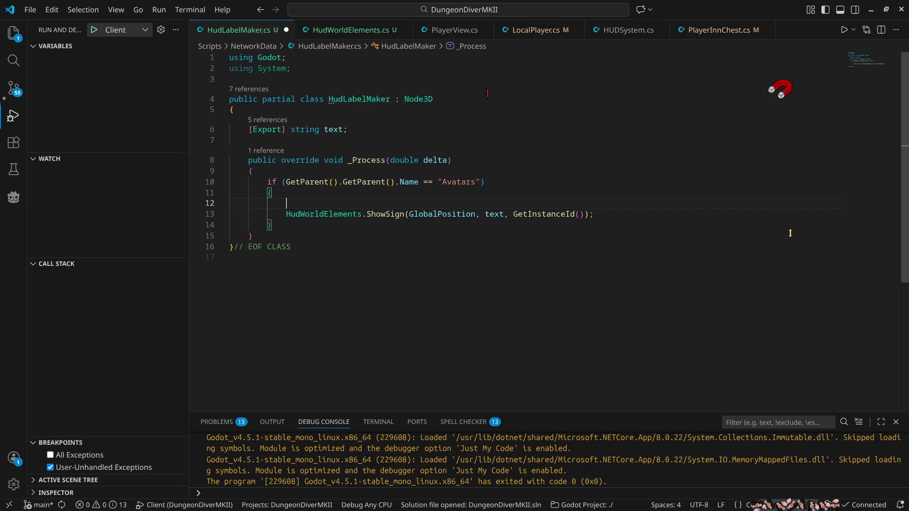
pyautogui.write('AvatarMKII')
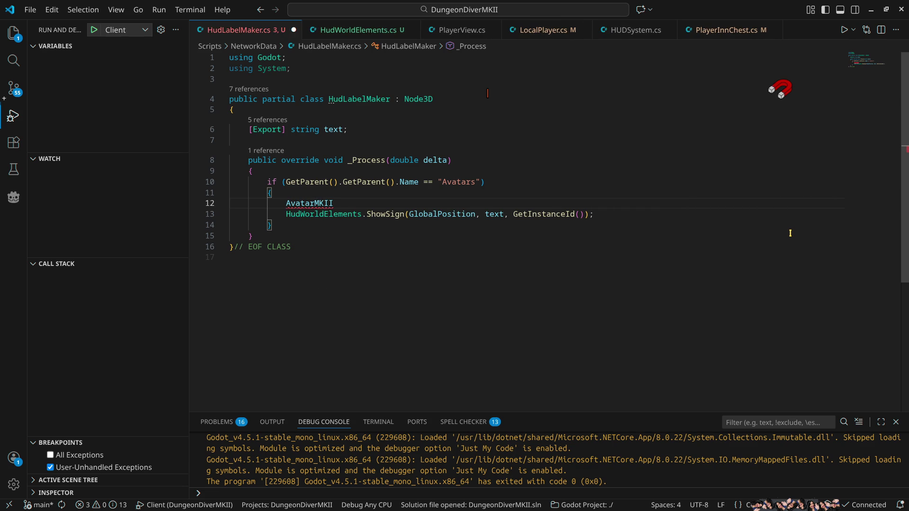
pyautogui.hotkey('ctrl', '.')
pyautogui.press('Escape')
pyautogui.hotkey('ctrl', '.')
pyautogui.press('Return')
# Assign the avatar as ava = GetParent<AvatarMKII>();
pyautogui.write('ava = GetParent(')
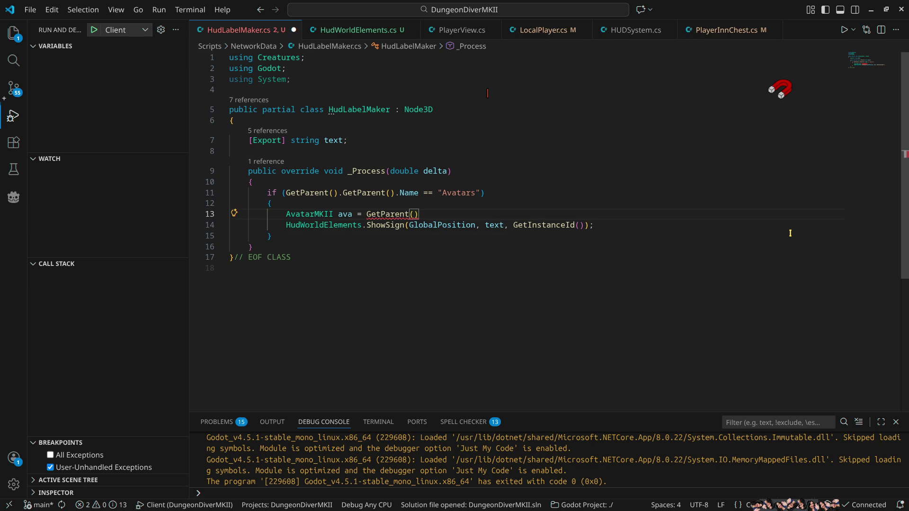
pyautogui.press('BackSpace')
pyautogui.write('<')
pyautogui.write('Avatar')
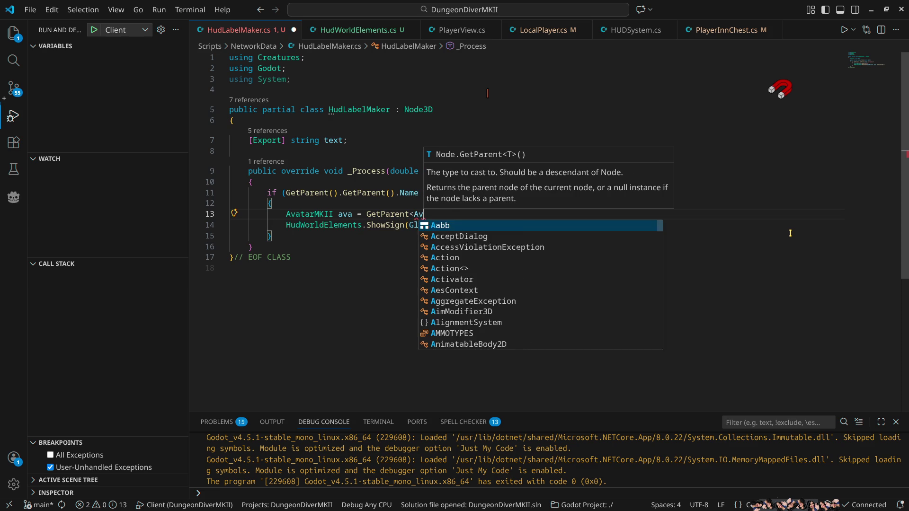
pyautogui.press('Down')
pyautogui.press('Down')
pyautogui.press('Return')
pyautogui.write('>()')
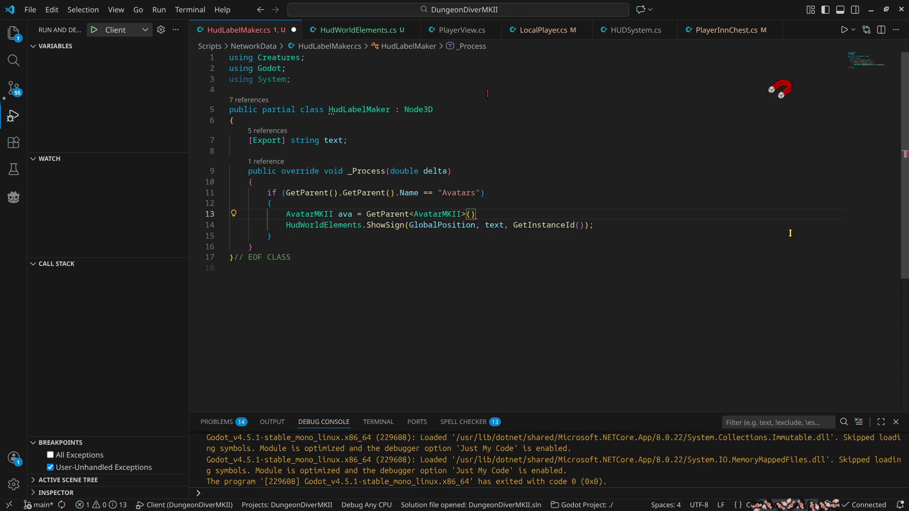
pyautogui.write(';')
pyautogui.press('Return')
# Declare Player pl = Core.Players.GetPlayerByPeerID(ava.assignedPeer), importing the Players namespace
pyautogui.write('Player')
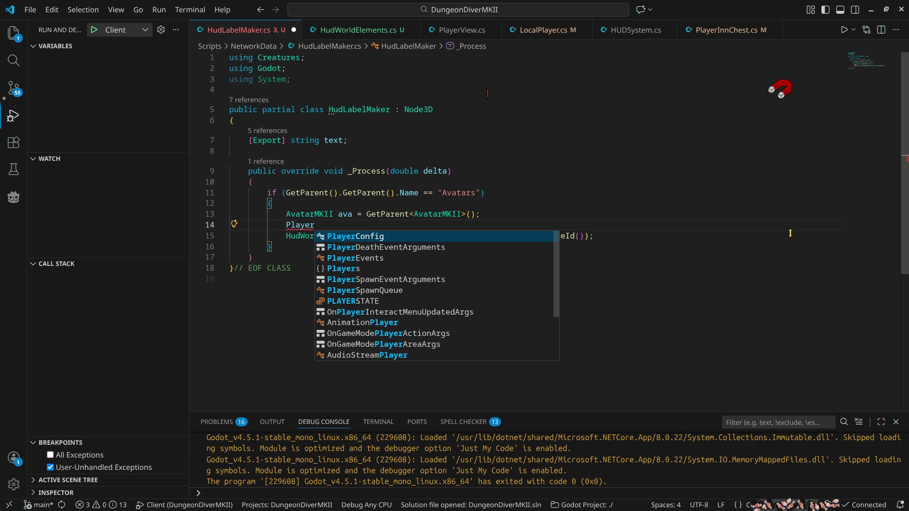
pyautogui.hotkey('ctrl', '.')
pyautogui.press('Return')
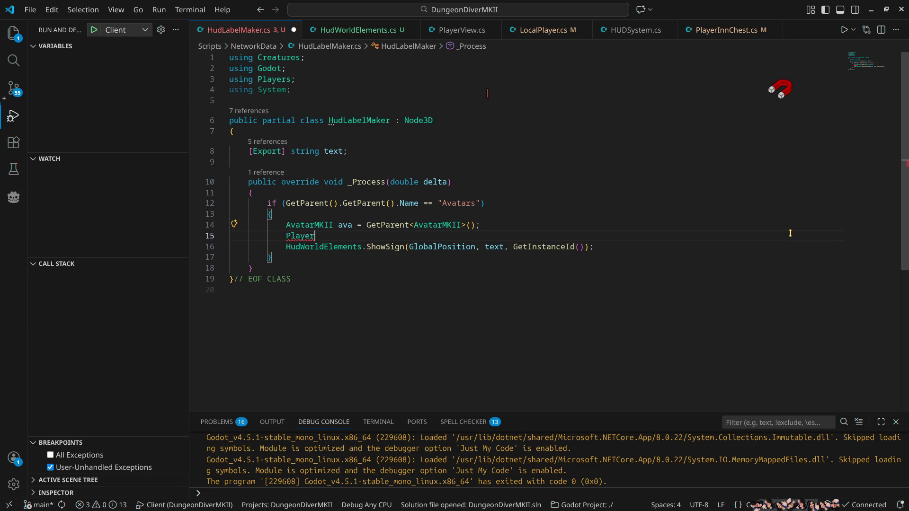
pyautogui.write(' pl = Cor')
pyautogui.write('e.')
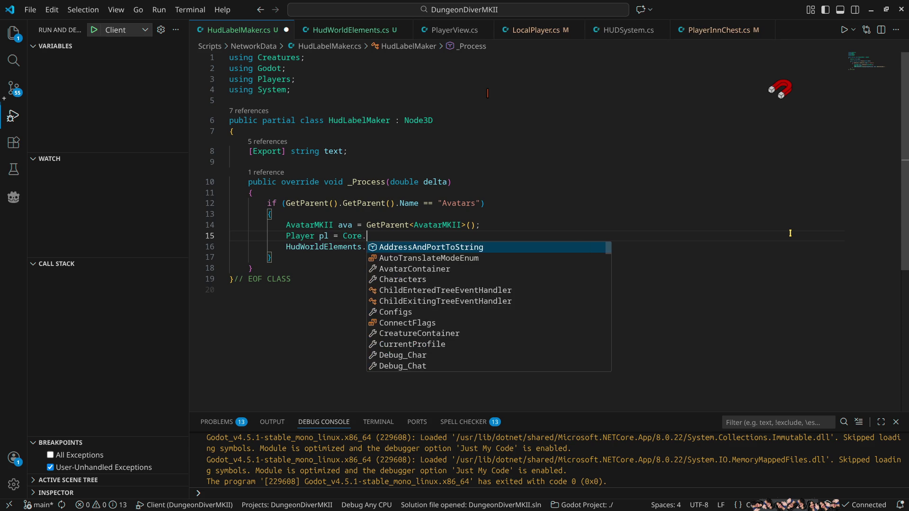
pyautogui.write('Players.getpla')
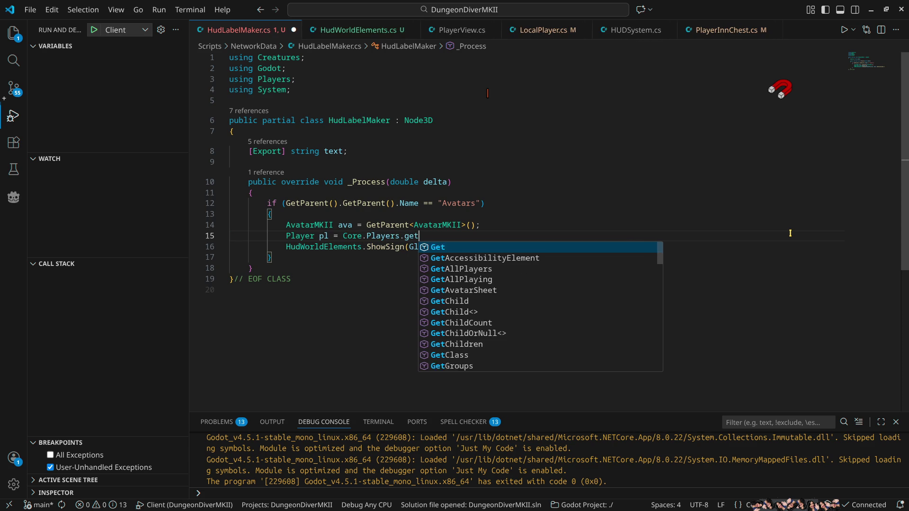
pyautogui.press('Down')
pyautogui.press('Down')
pyautogui.press('Return')
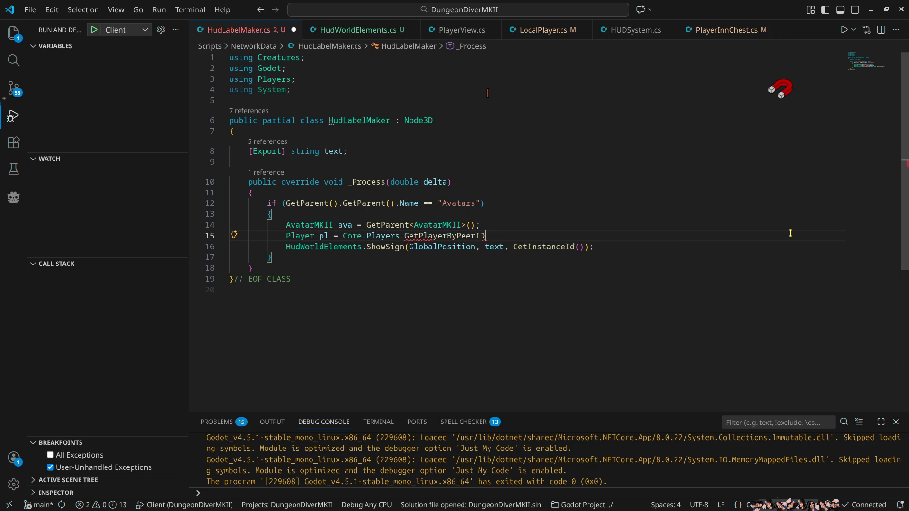
pyautogui.write('(ava.')
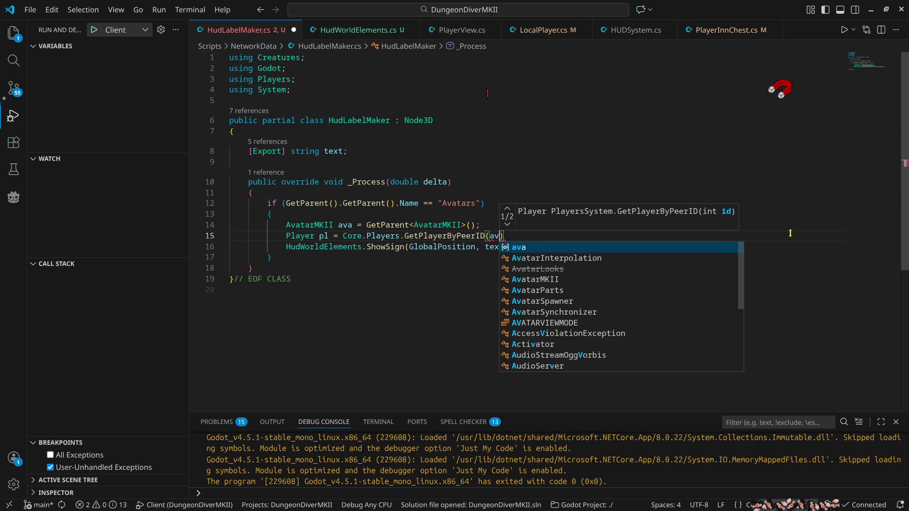
pyautogui.write('ass')
pyautogui.press('Return')
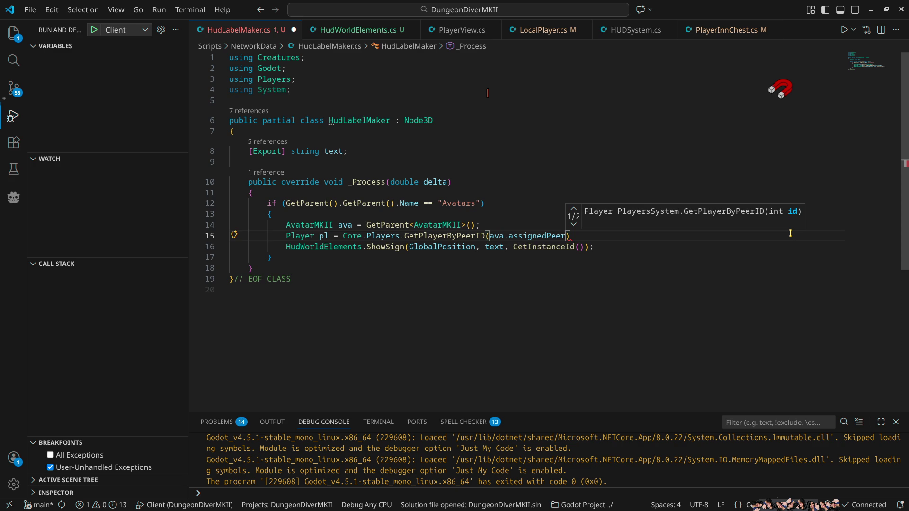
pyautogui.write(');')
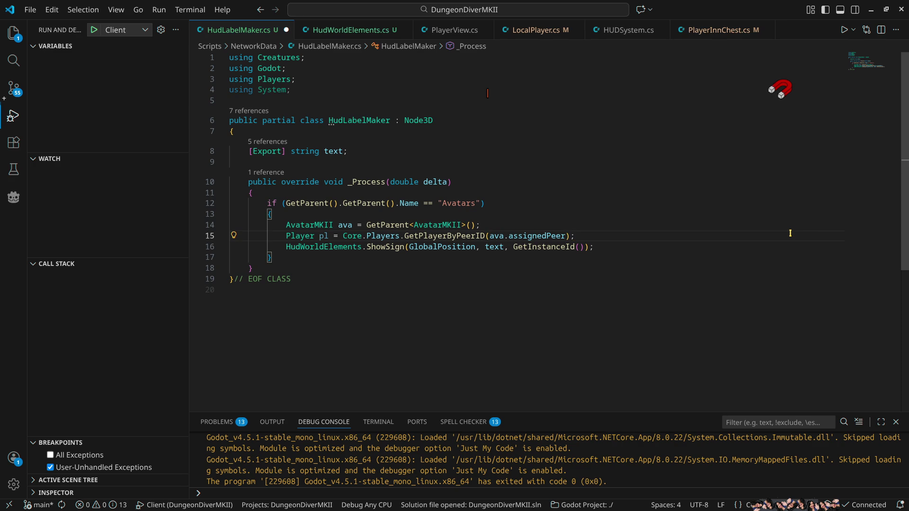
# Replace the ShowSign text argument on line 16 with pl.BBName
pyautogui.press('Down')
pyautogui.hotkey('ctrl', 'Left')
pyautogui.hotkey('ctrl', 'Left')
pyautogui.hotkey('ctrl', 'shift', 'Left')
pyautogui.press('BackSpace')
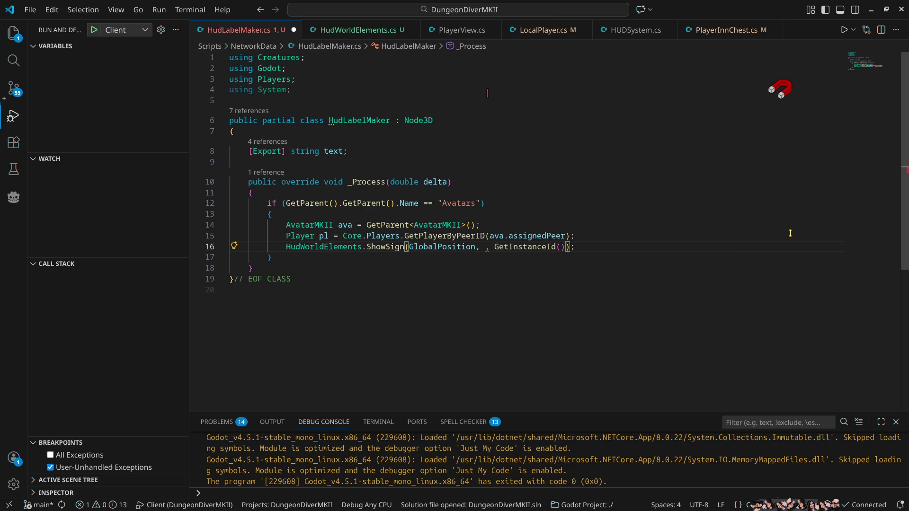
pyautogui.write('pl.bb')
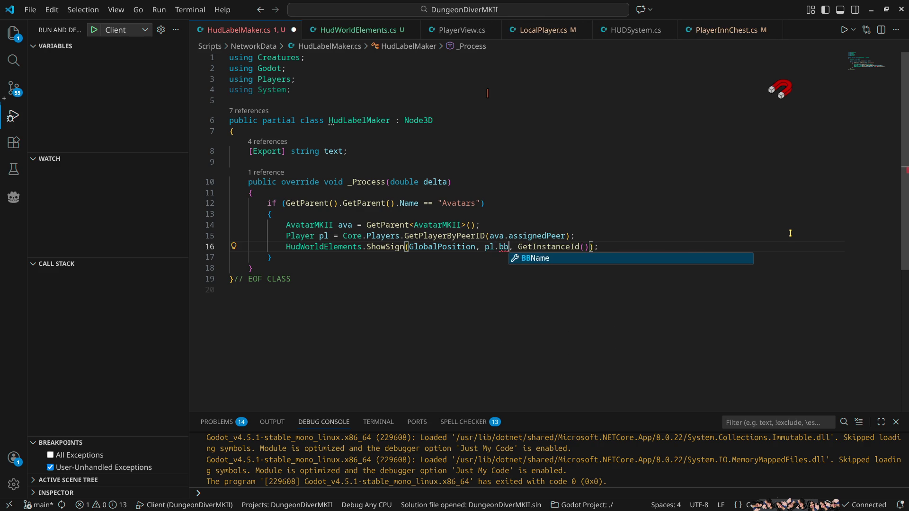
pyautogui.press('Tab')
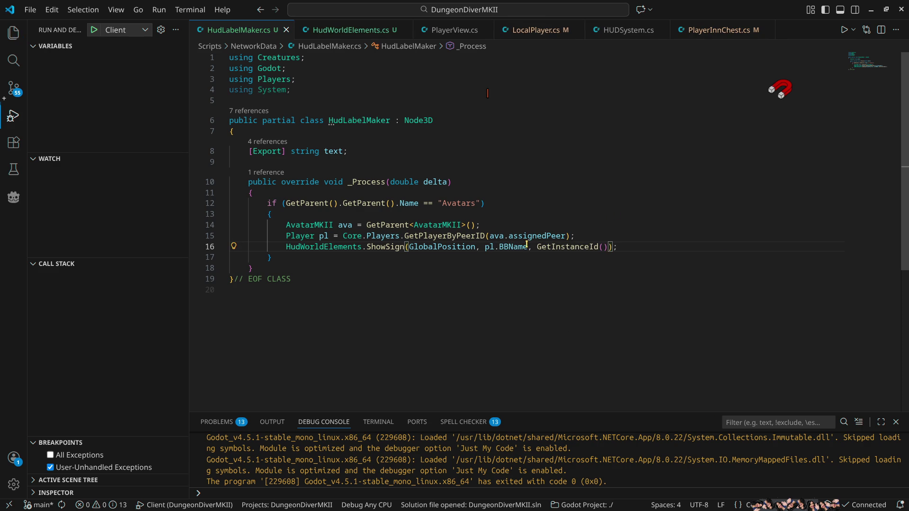
pyautogui.click(338, 30)
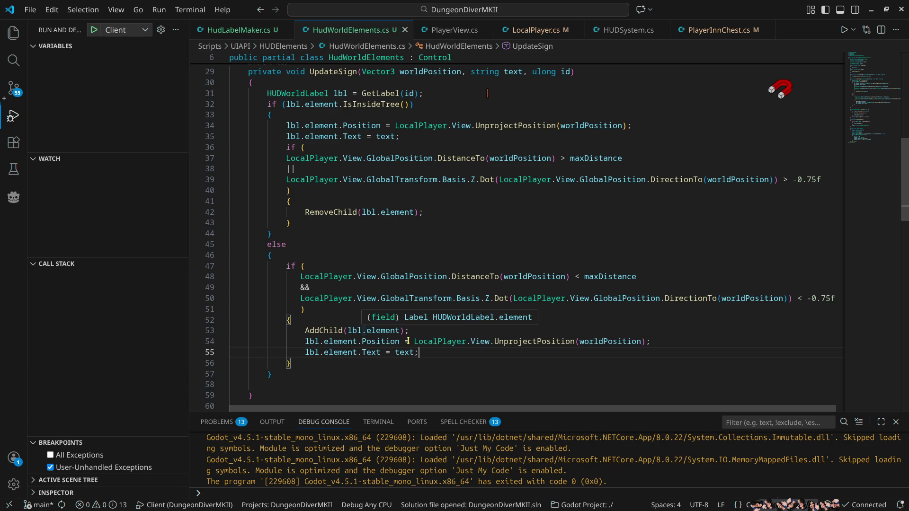
# Change the label creation on line 91 to new RichTextLabel with BbcodeEnabled = true
pyautogui.keyDown('ctrl'); pyautogui.click(343, 356); pyautogui.keyUp('ctrl')
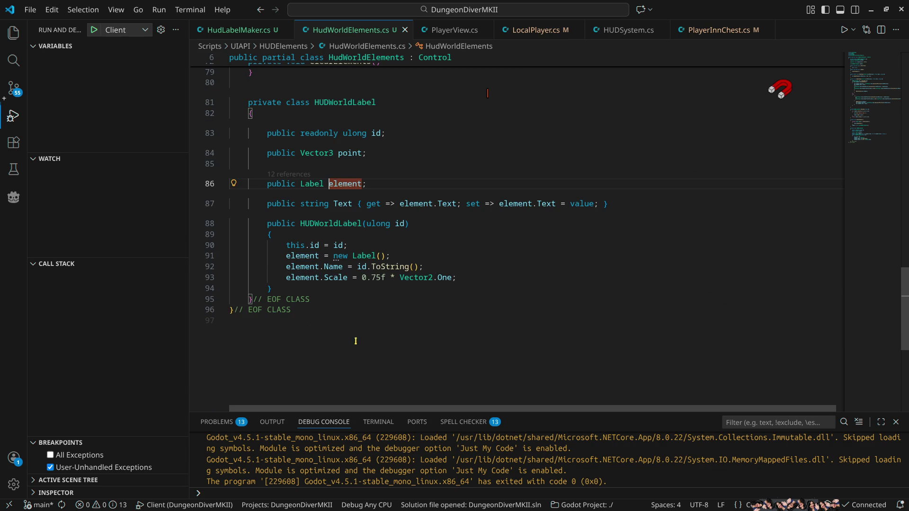
pyautogui.click(378, 255)
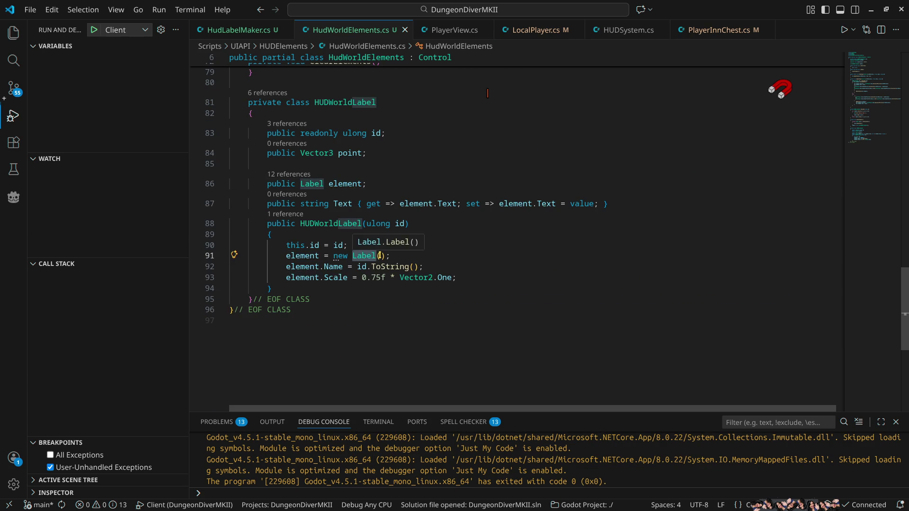
pyautogui.hotkey('ctrl', 'BackSpace')
pyautogui.write('rich')
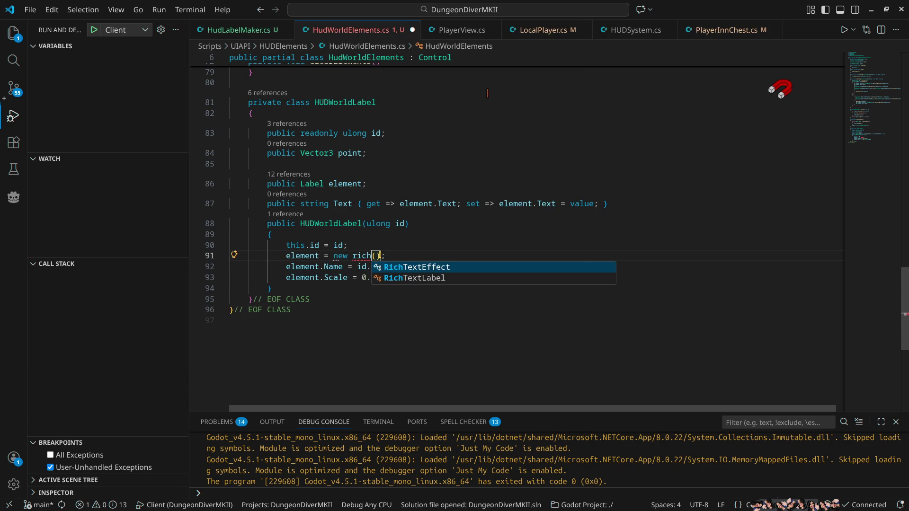
pyautogui.press('Down')
pyautogui.press('Return')
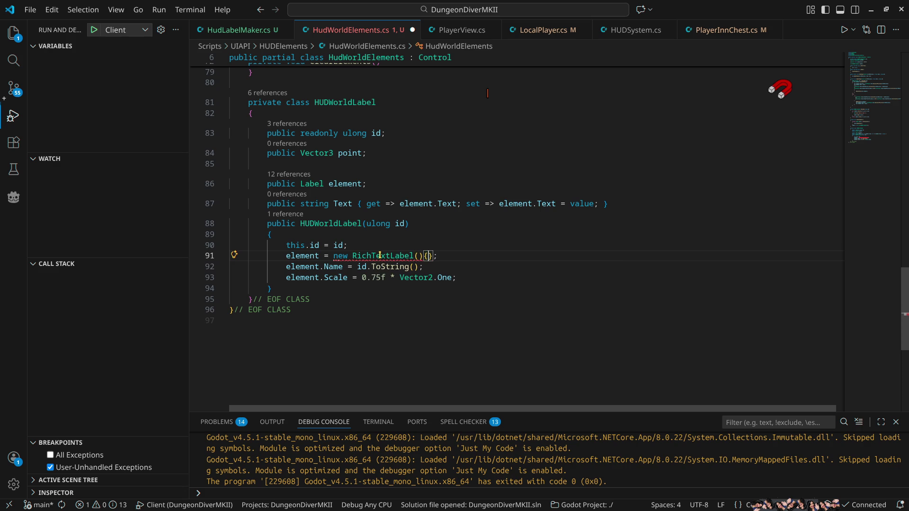
pyautogui.write('bb')
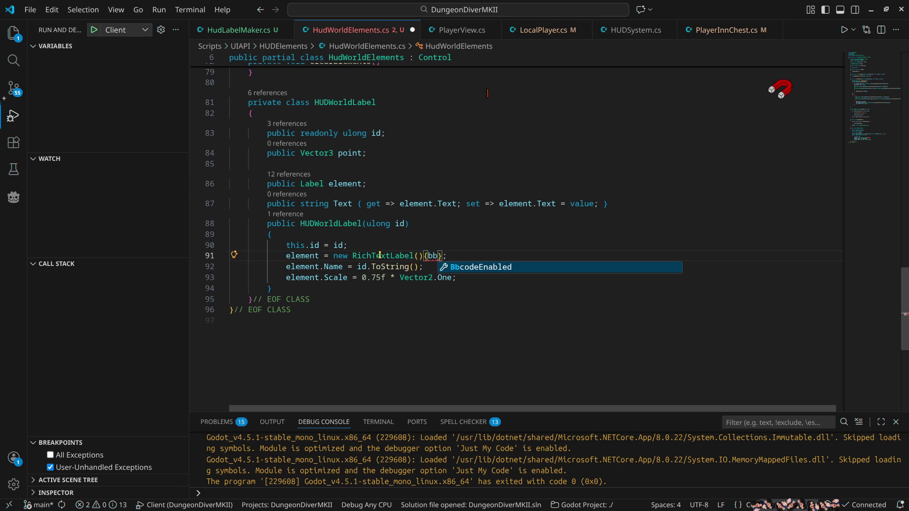
pyautogui.press('Return')
pyautogui.write('tr')
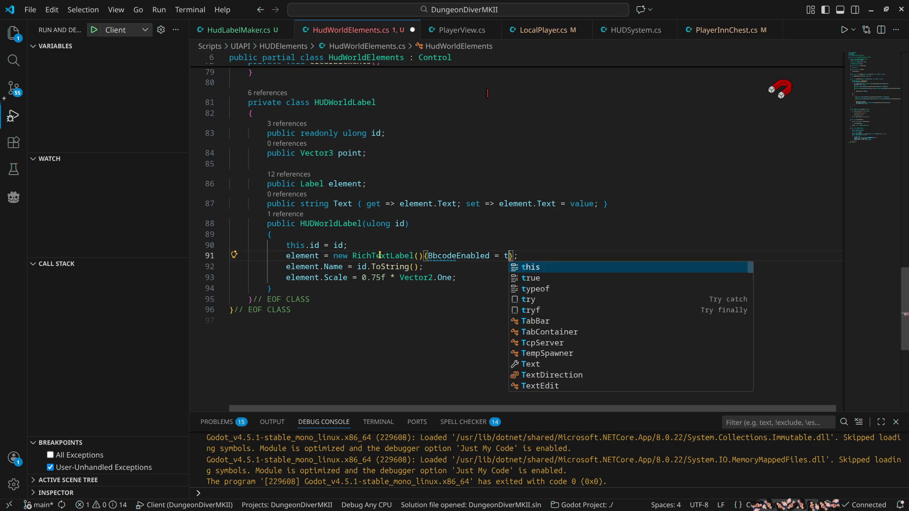
pyautogui.press('Return')
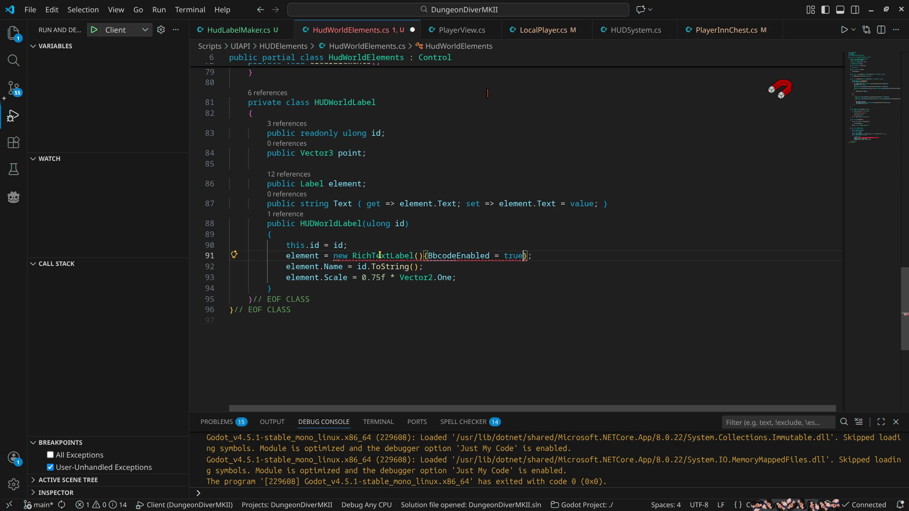
# Retype the element field on line 86 from Label to RichTextLabel
pyautogui.moveTo(386, 254)
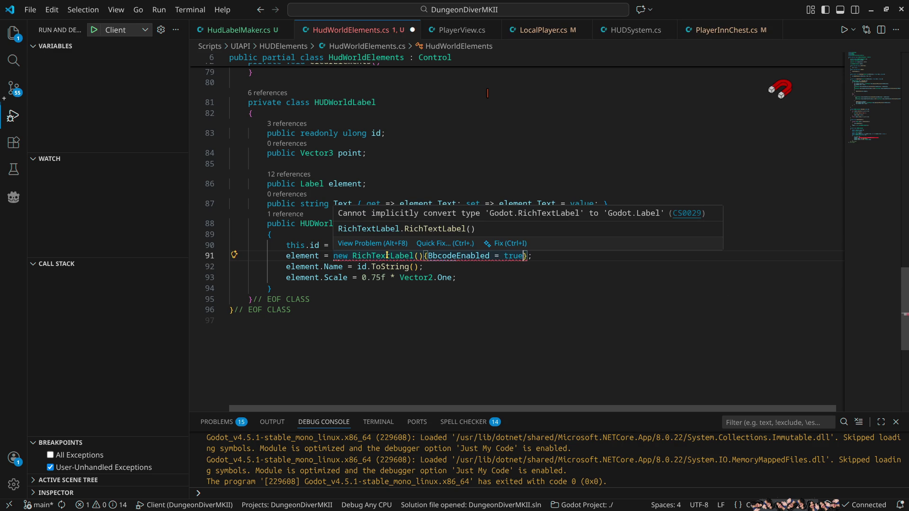
pyautogui.click(299, 258)
pyautogui.doubleClick(379, 256)
pyautogui.hotkey('ctrl', 'c')
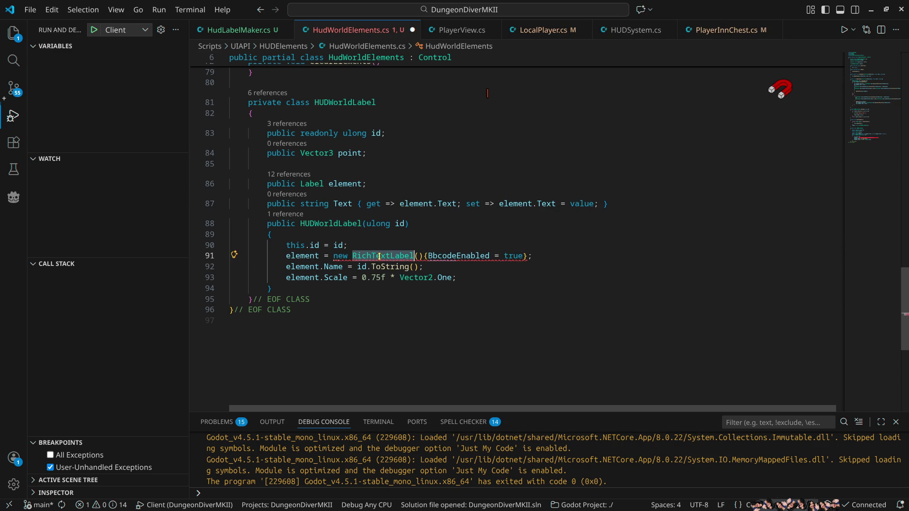
pyautogui.doubleClick(305, 184)
pyautogui.hotkey('ctrl', 'v')
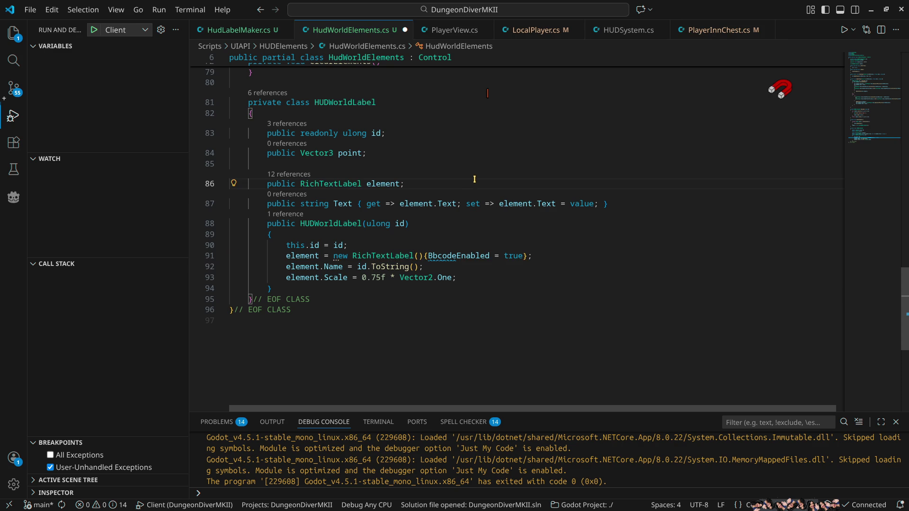
# Add 'Bbcode' to the workspace spelling dictionary
pyautogui.moveTo(457, 257)
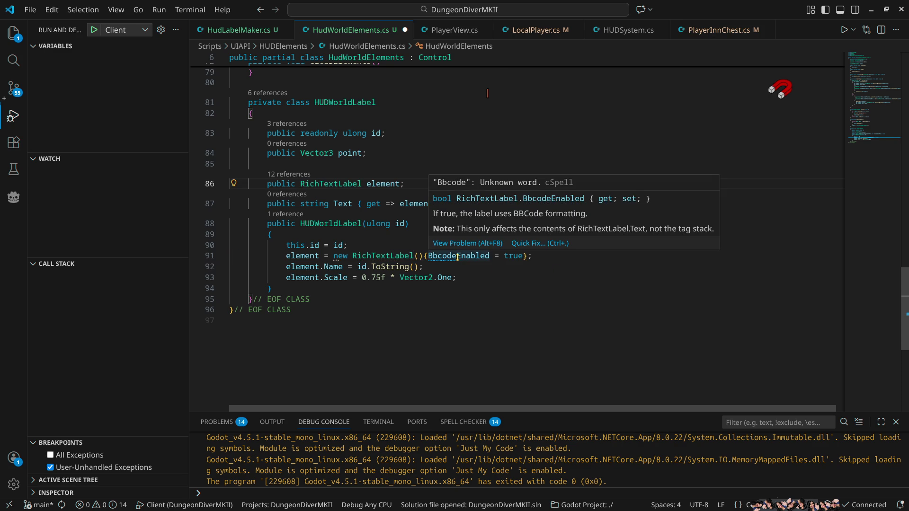
pyautogui.click(549, 244)
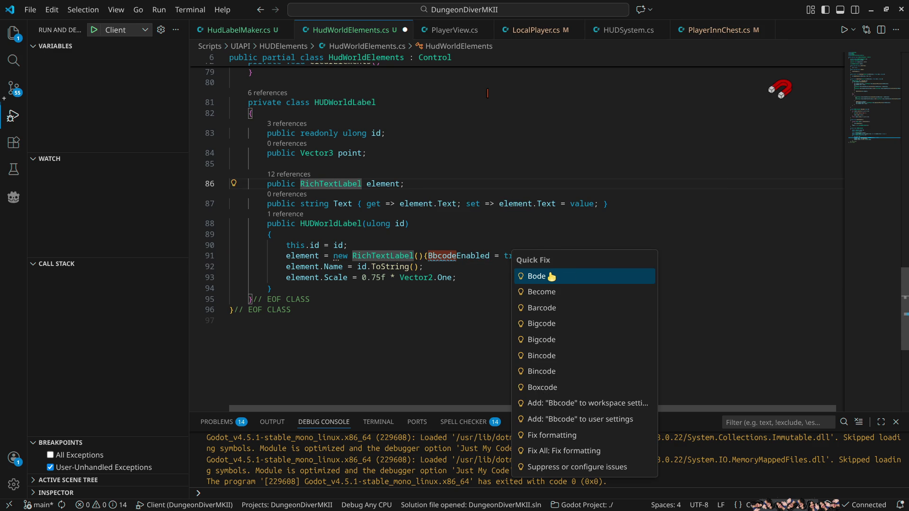
pyautogui.click(579, 406)
pyautogui.click(482, 278)
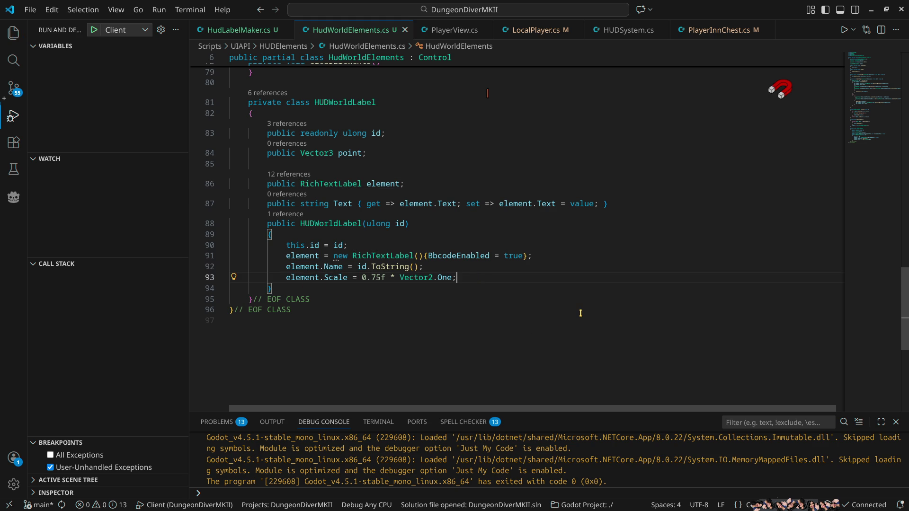
pyautogui.click(871, 9)
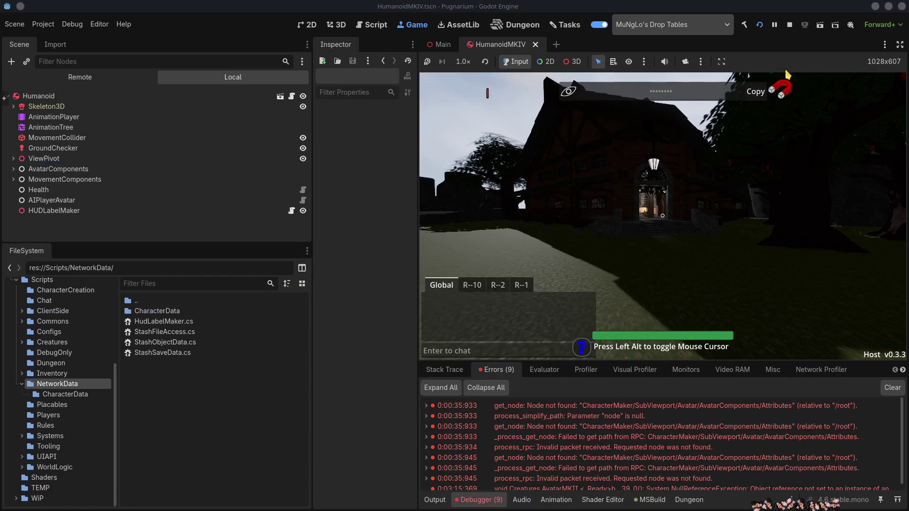
# Restart the game, start a host session with the local character in the inn, then close it
pyautogui.click(790, 27)
pyautogui.click(758, 28)
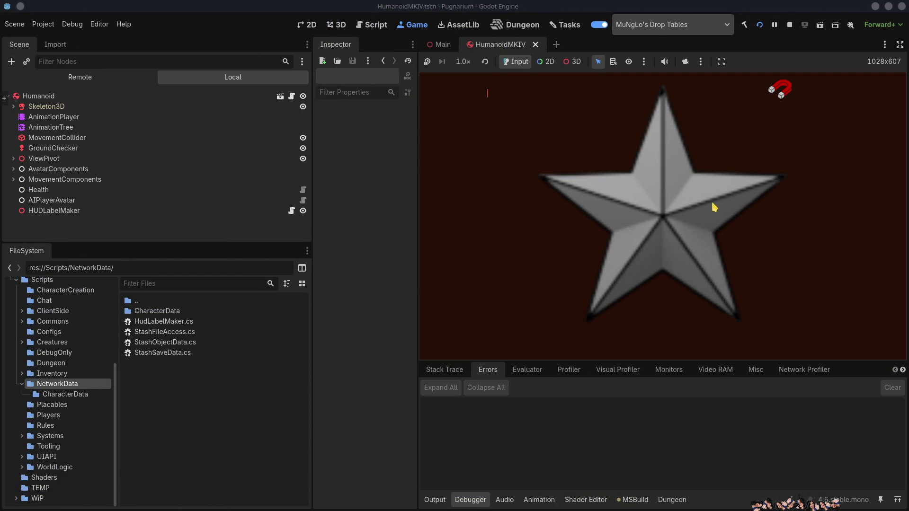
pyautogui.click(554, 177)
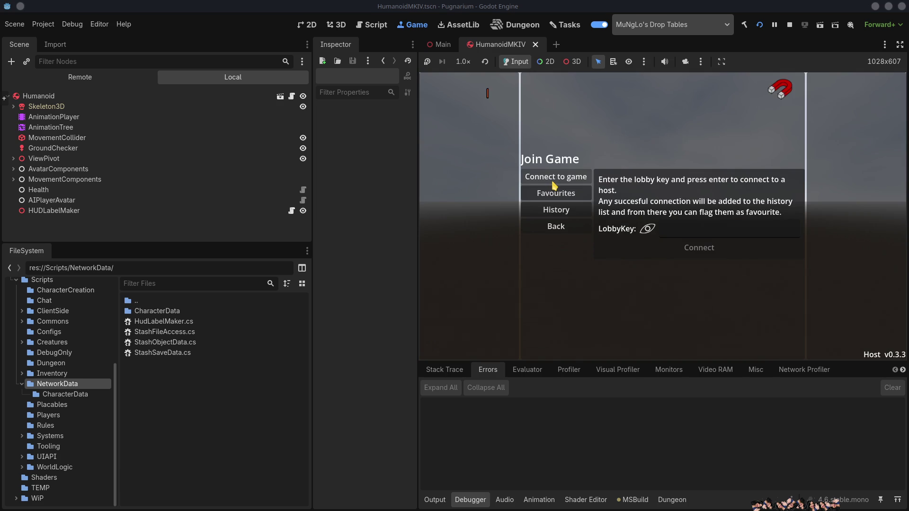
pyautogui.click(554, 226)
pyautogui.click(561, 192)
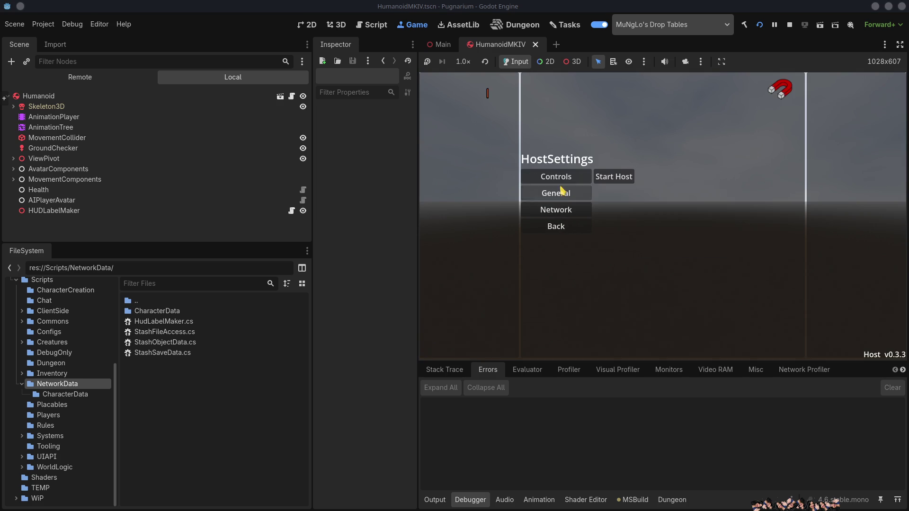
pyautogui.click(612, 178)
pyautogui.click(657, 174)
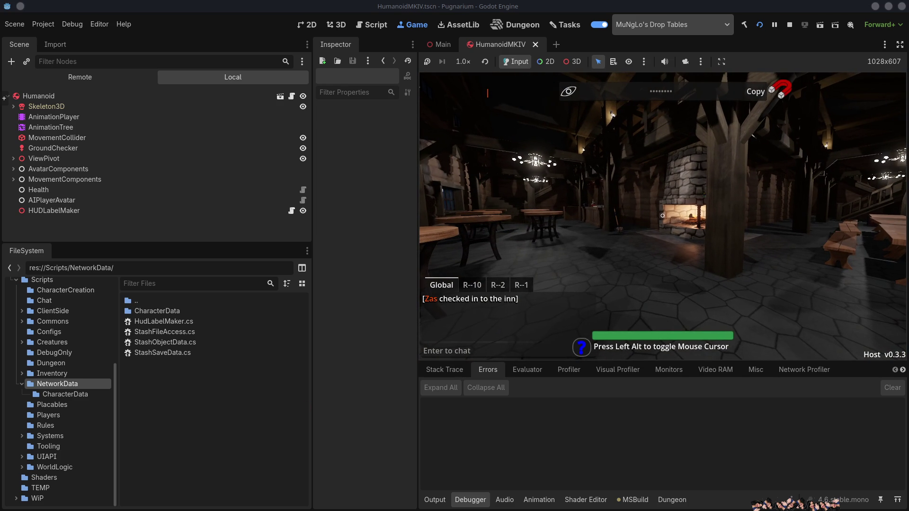
pyautogui.hotkey('alt', 'F4')
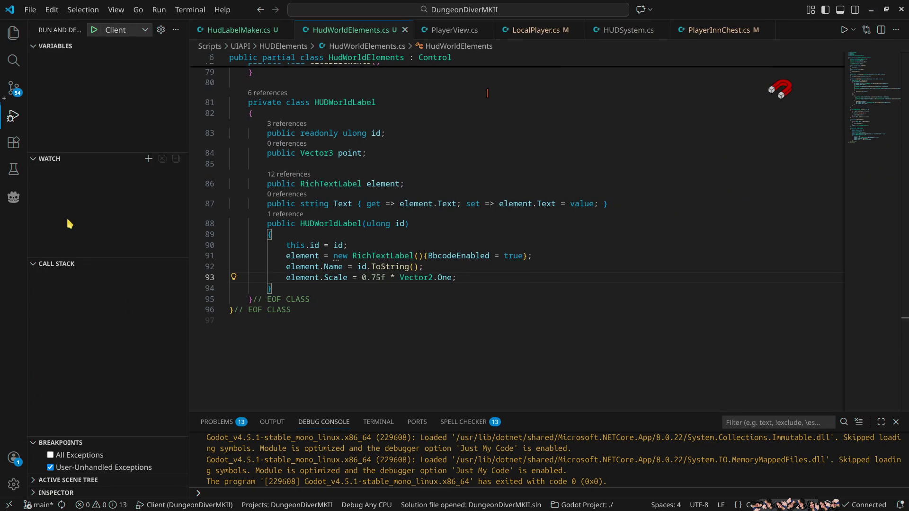
# Debug the Client configuration, reconnect to the last game, and play with the remote character
pyautogui.click(98, 33)
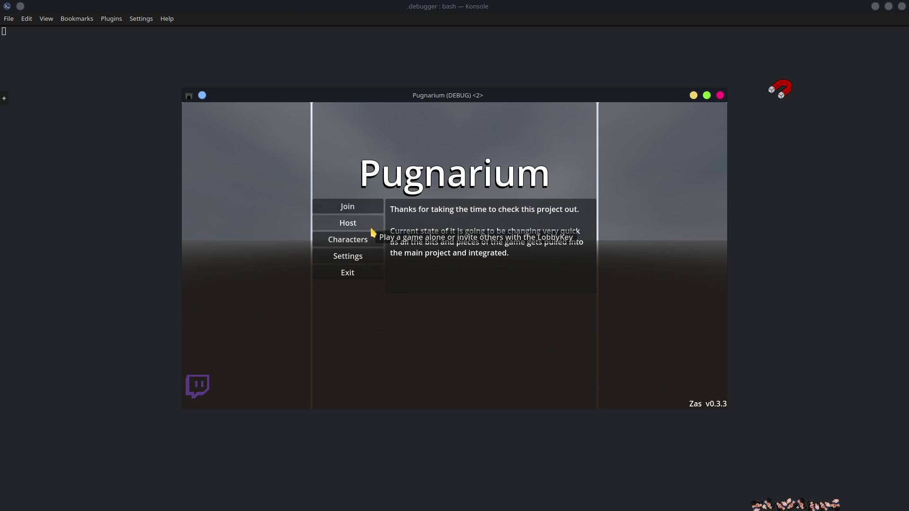
pyautogui.click(345, 207)
pyautogui.click(499, 210)
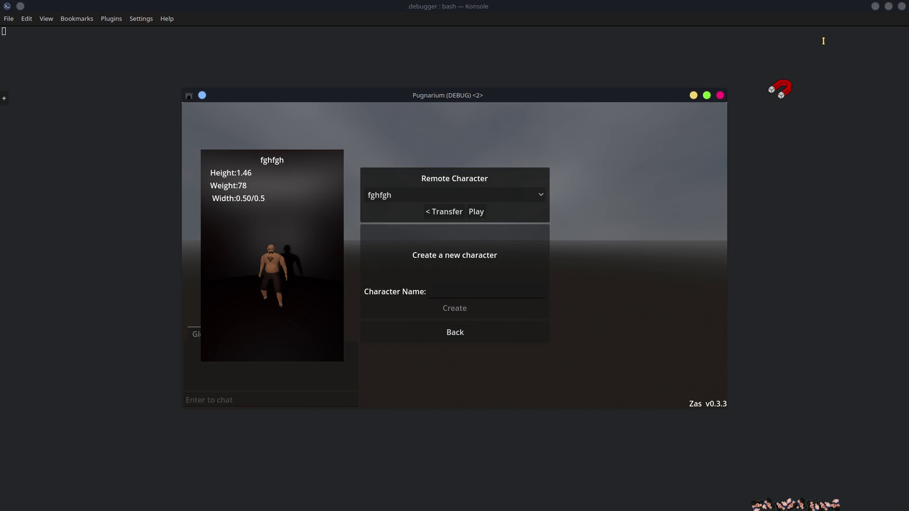
pyautogui.click(875, 8)
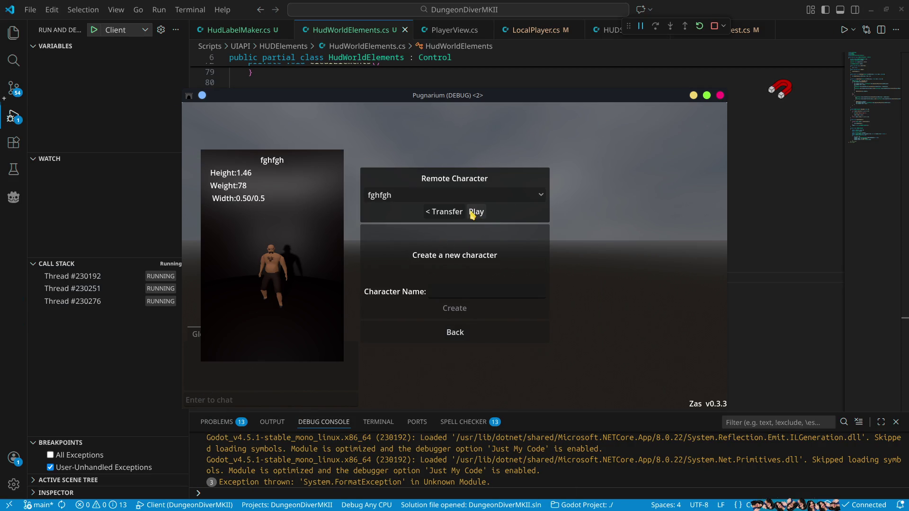
pyautogui.click(473, 212)
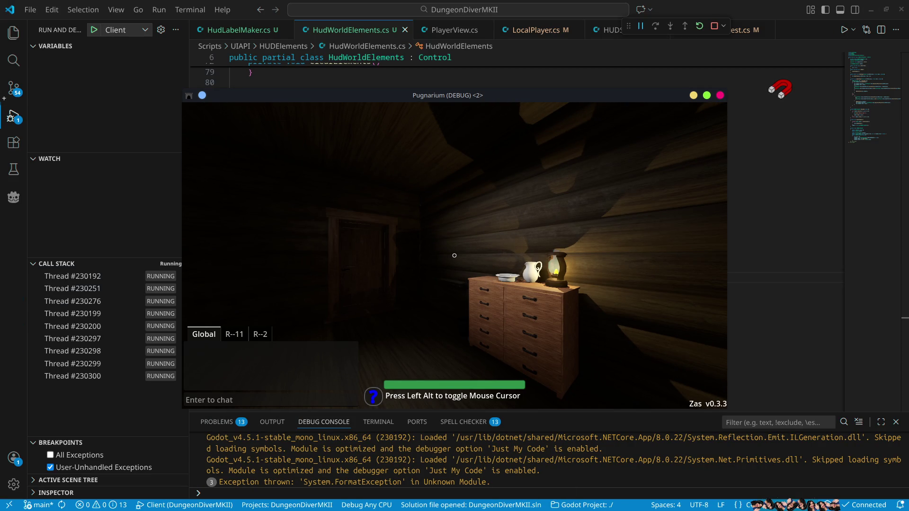
pyautogui.moveTo(454, 255)
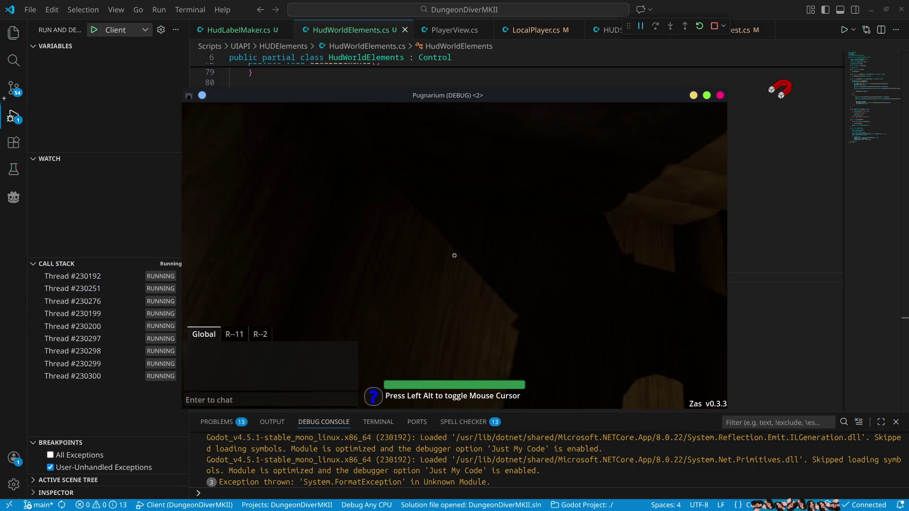
pyautogui.click(870, 9)
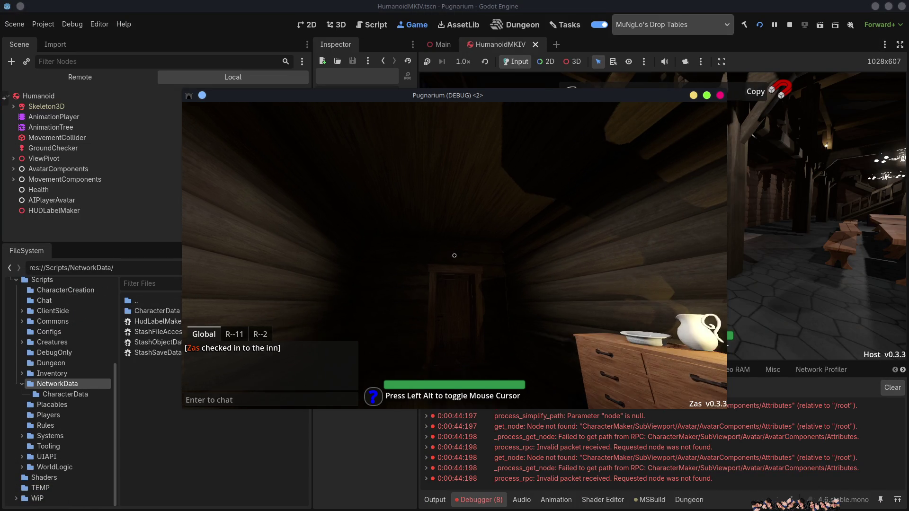
# Close the client window and expand HUDSystem's children in the Remote scene tree
pyautogui.moveTo(453, 255)
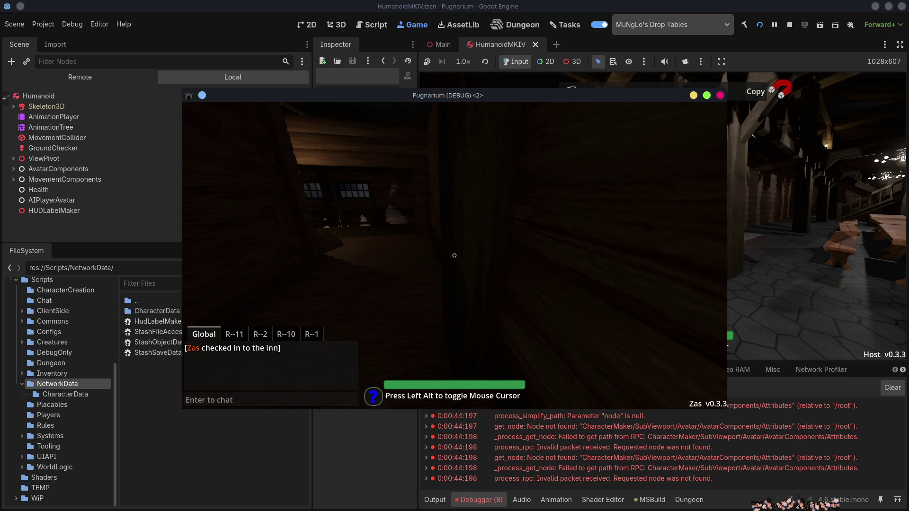
pyautogui.hotkey('alt', 'F4')
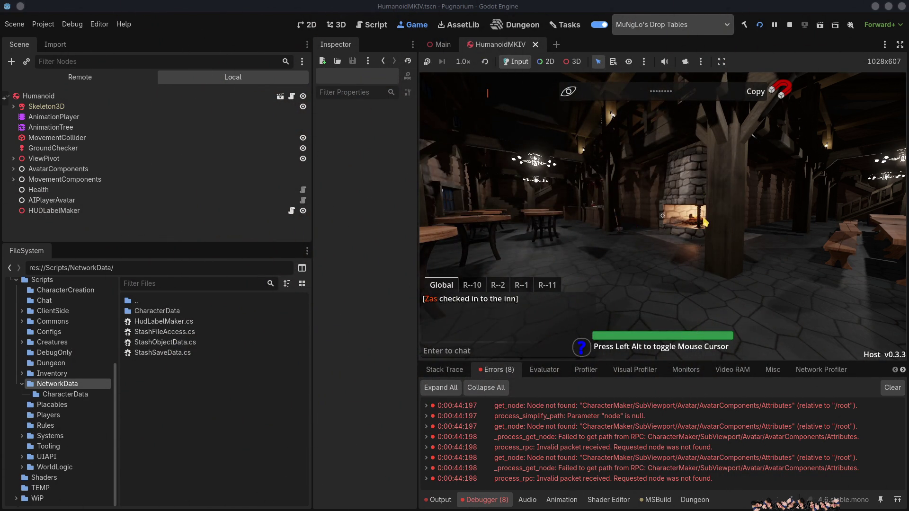
pyautogui.moveTo(521, 213)
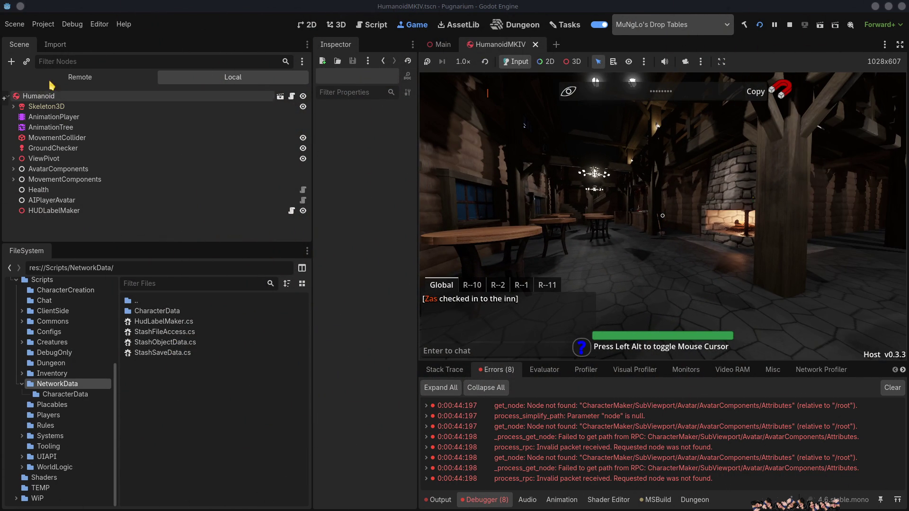
pyautogui.click(75, 80)
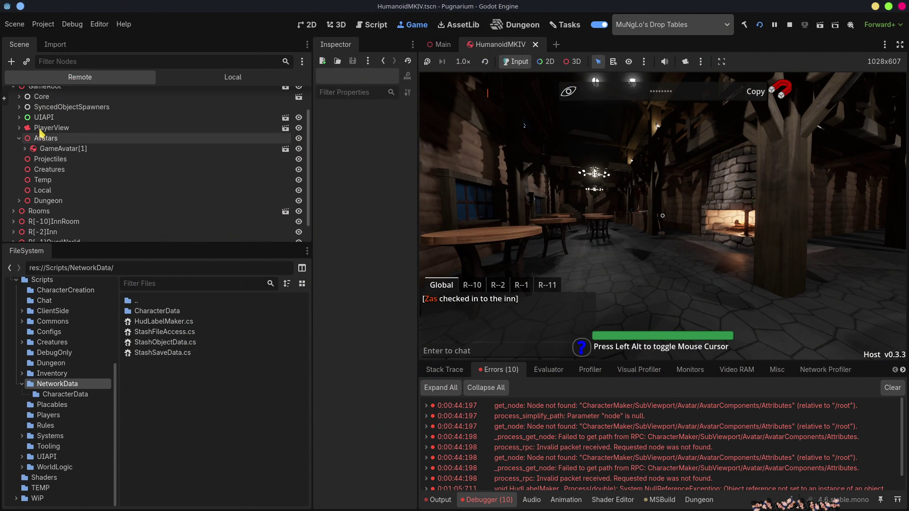
pyautogui.click(20, 118)
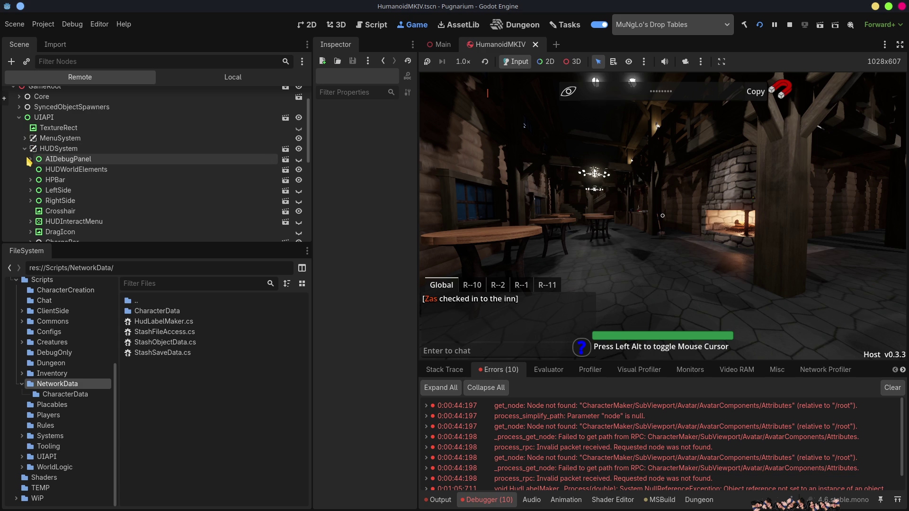
# Walk the host character toward the fireplace and along the long table, then stop the game
pyautogui.click(615, 213)
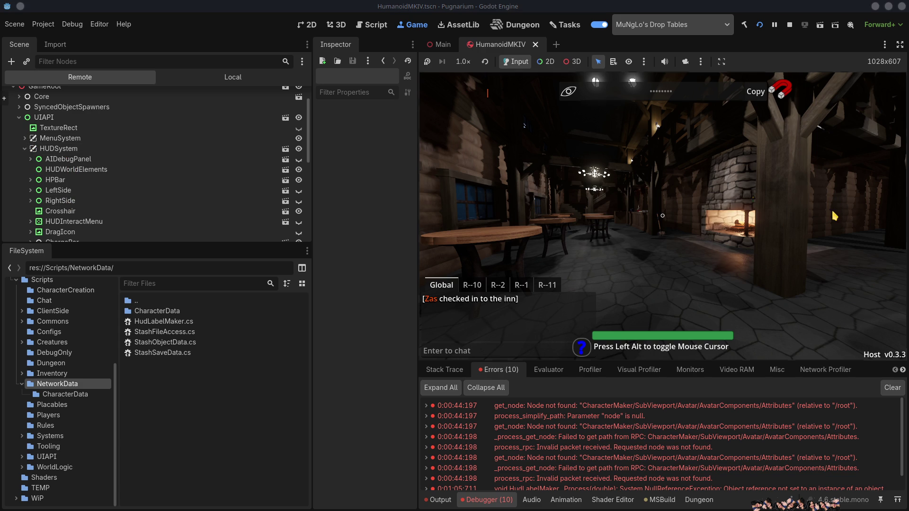
pyautogui.press('w')
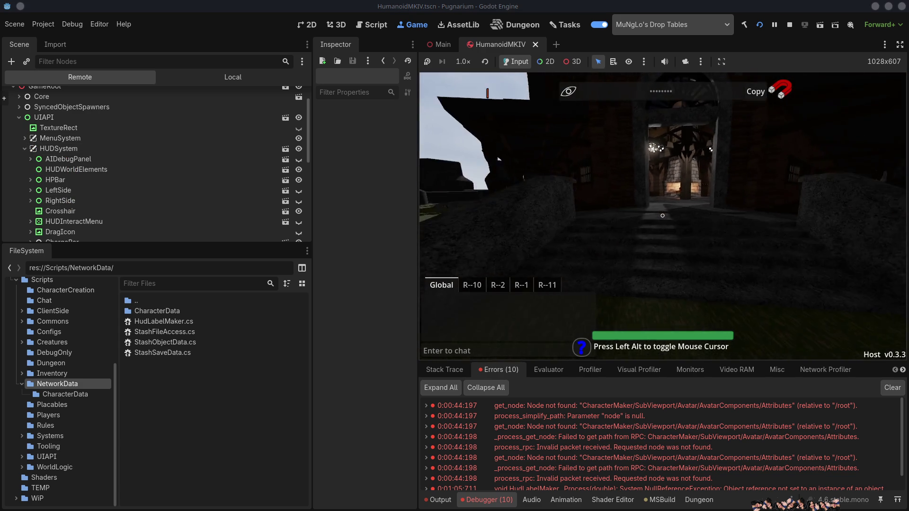
pyautogui.press('alt')
pyautogui.press('alt')
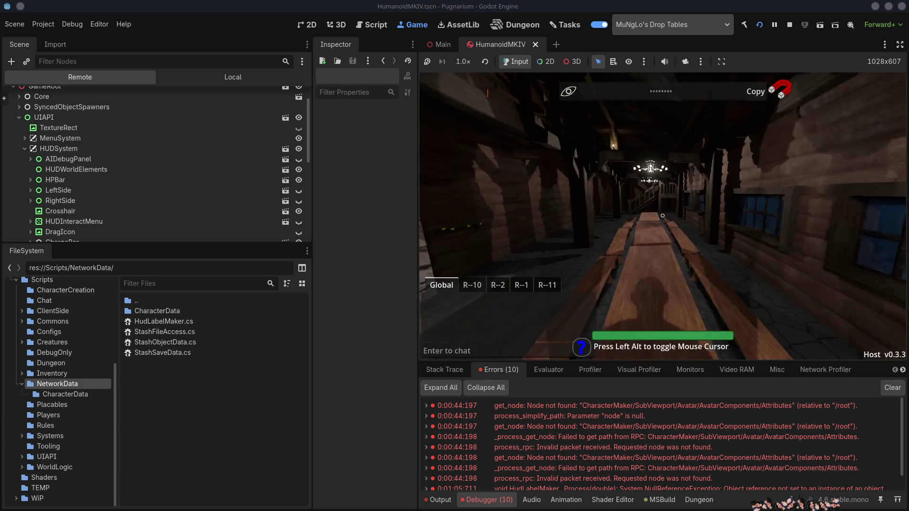
pyautogui.press('w')
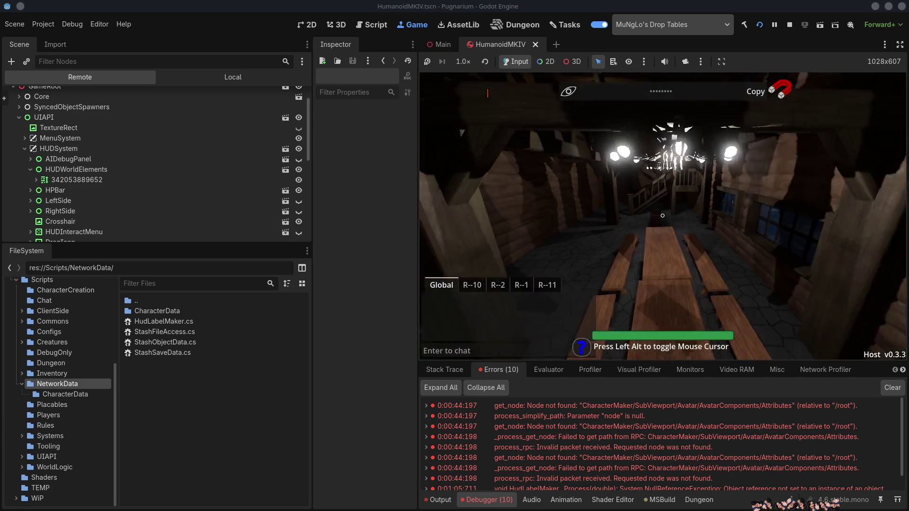
pyautogui.press('alt')
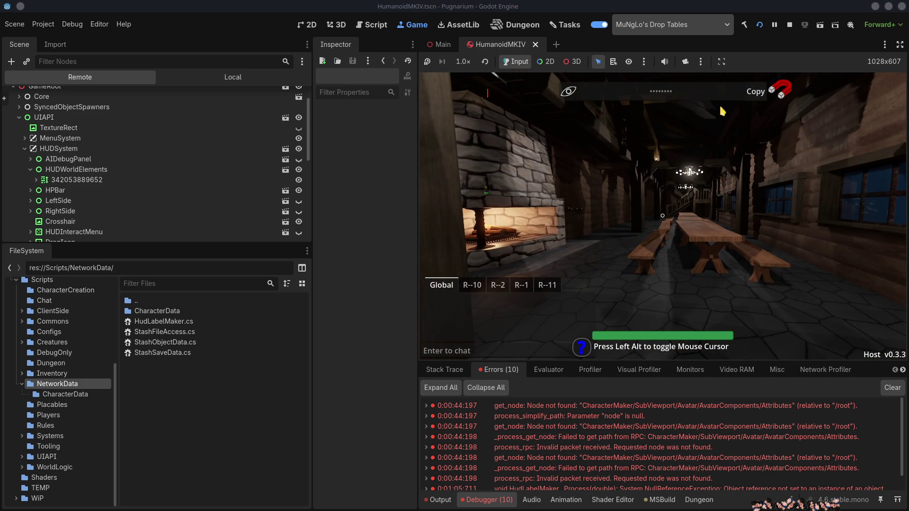
pyautogui.press('F8')
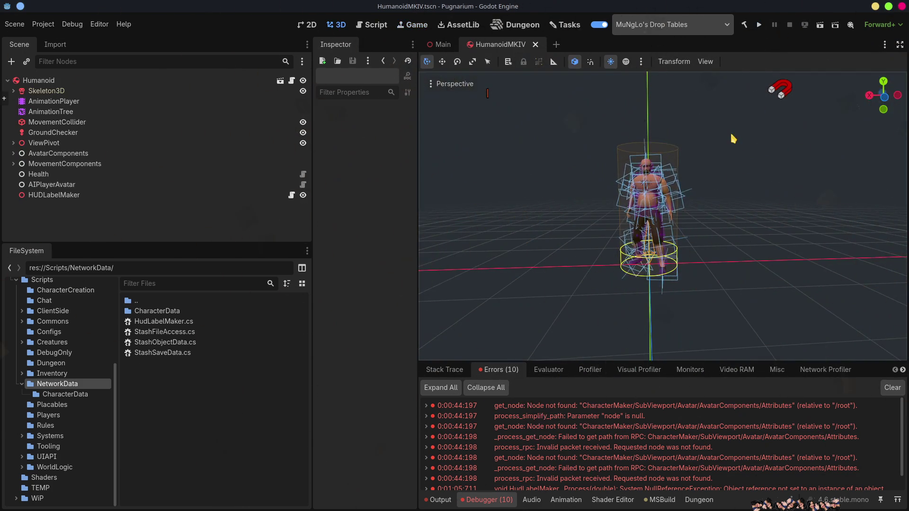
pyautogui.hotkey('alt', 'Tab')
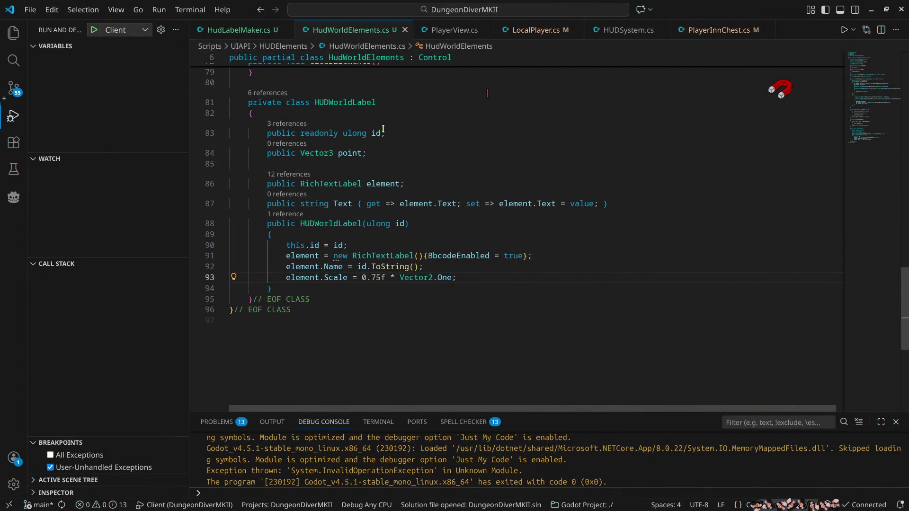
# Add FitContent = true to the RichTextLabel initializer on line 91
pyautogui.click(319, 279)
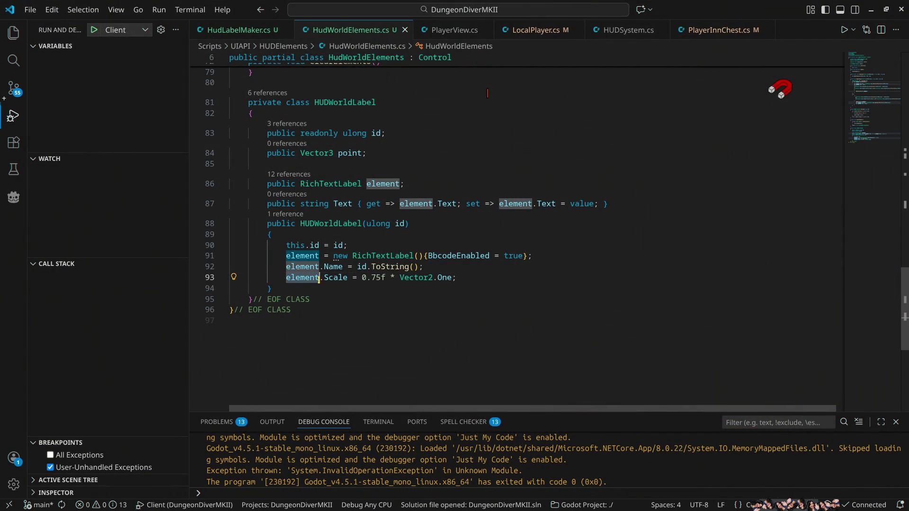
pyautogui.scroll(5, 457, 234)
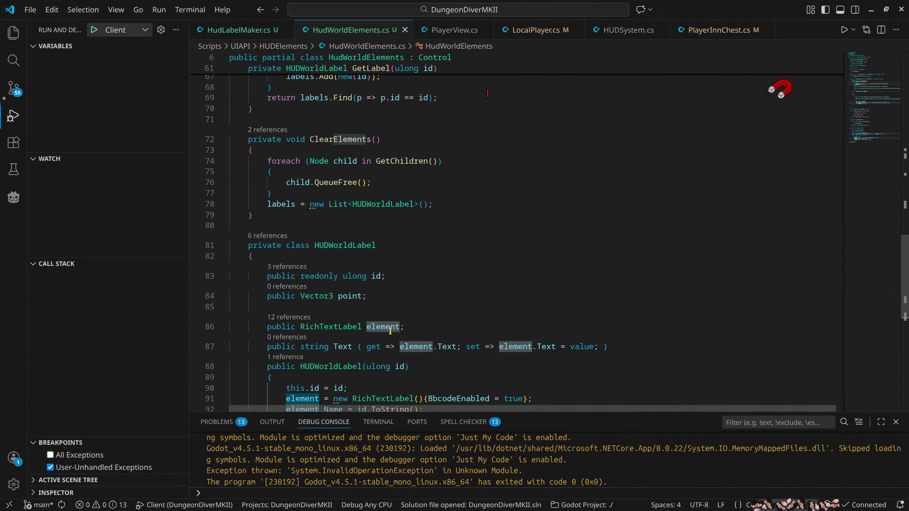
pyautogui.doubleClick(386, 325)
pyautogui.scroll(10, 504, 277)
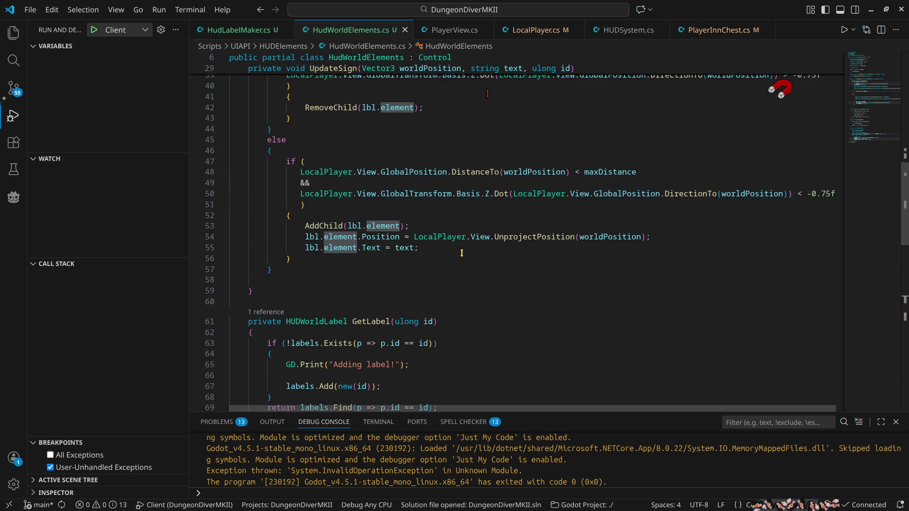
pyautogui.scroll(3, 461, 252)
pyautogui.scroll(3, 463, 253)
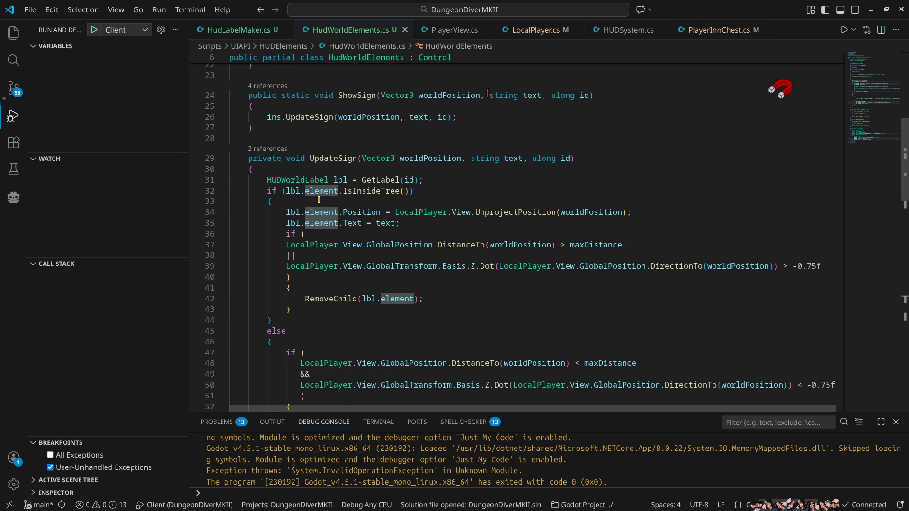
pyautogui.scroll(1, 318, 199)
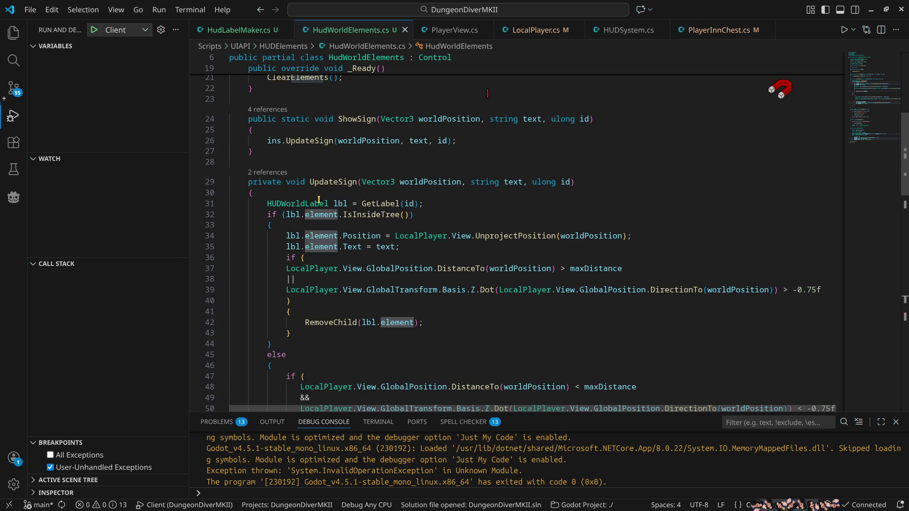
pyautogui.moveTo(557, 238)
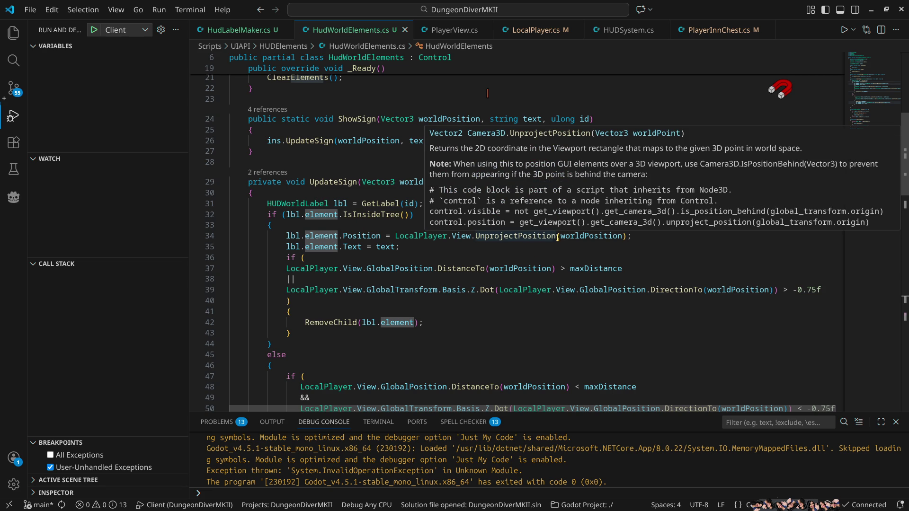
pyautogui.scroll(-10, 478, 215)
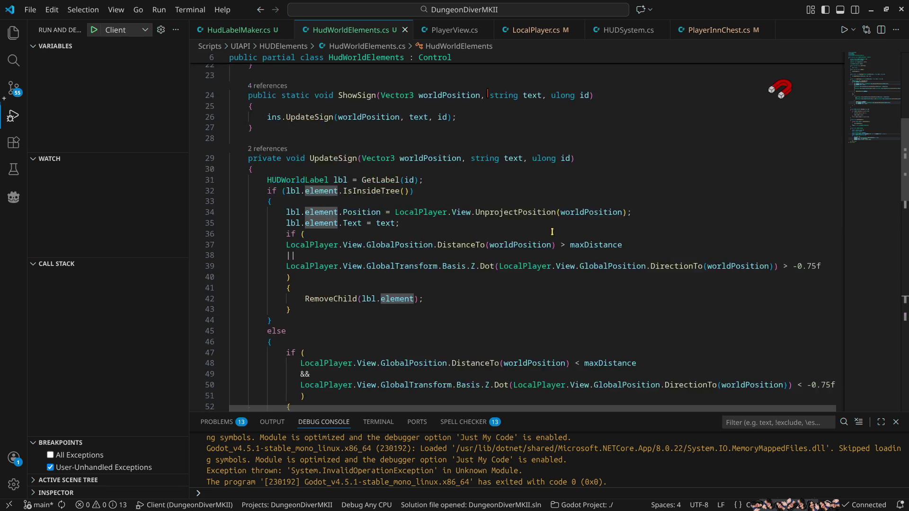
pyautogui.scroll(-10, 484, 211)
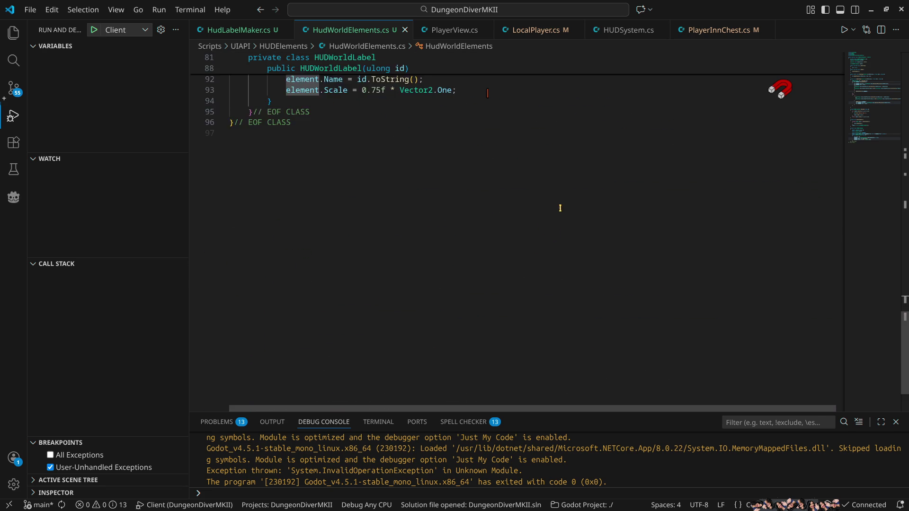
pyautogui.click(525, 235)
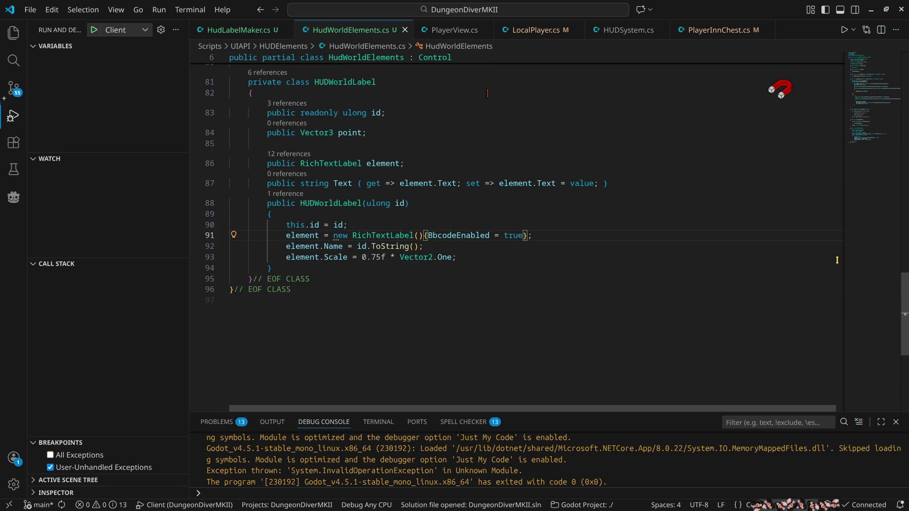
pyautogui.write(', ')
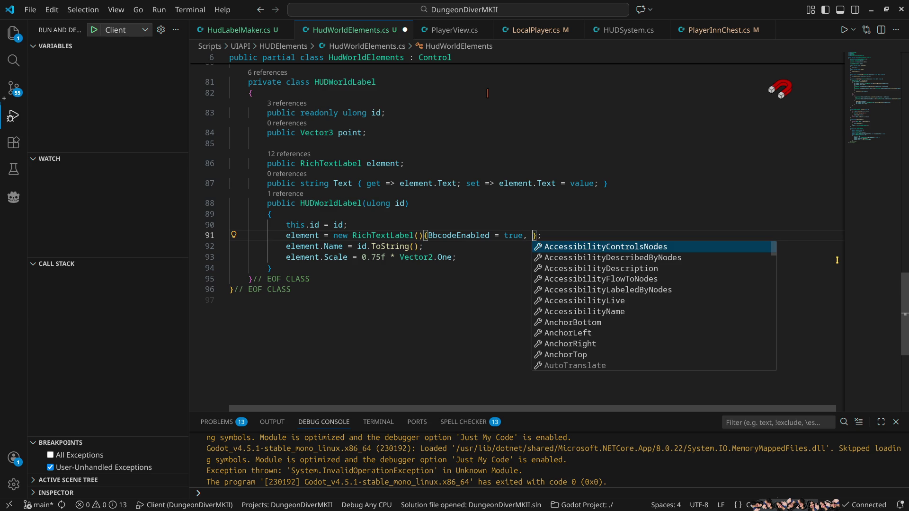
pyautogui.write('fitc')
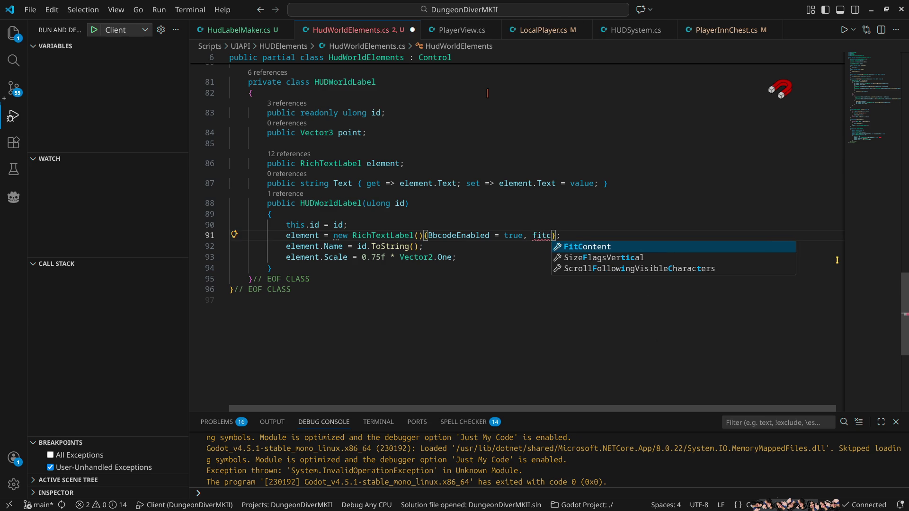
pyautogui.press('Tab')
pyautogui.write('= true')
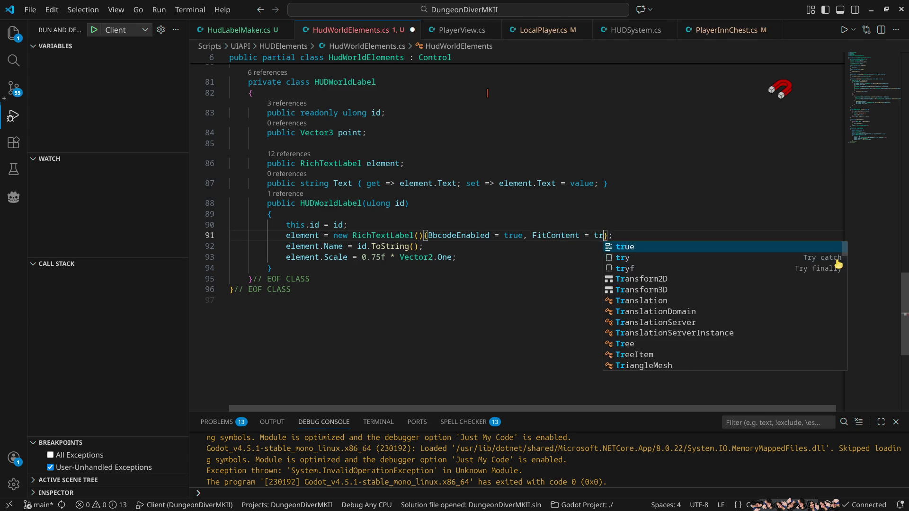
pyautogui.write(', ali')
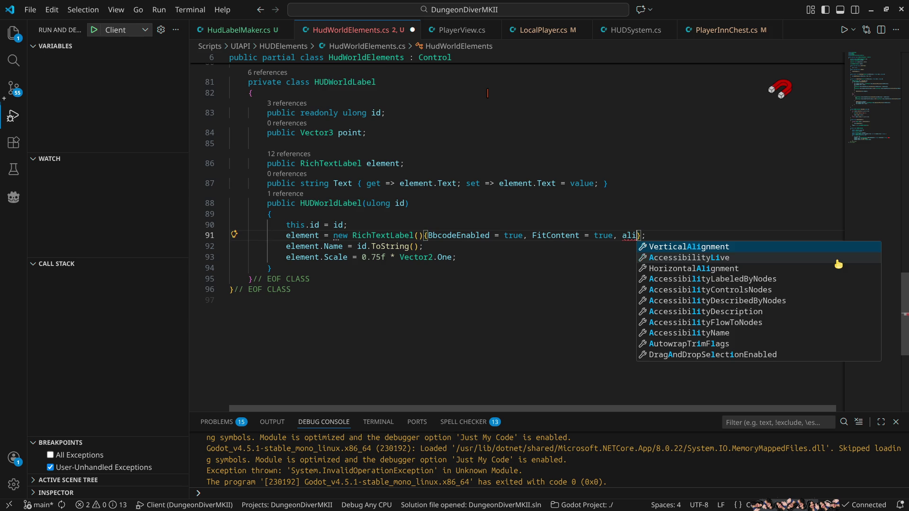
# Set VerticalAlignment and HorizontalAlignment to Center in the initializer
pyautogui.press('Tab')
pyautogui.write('=')
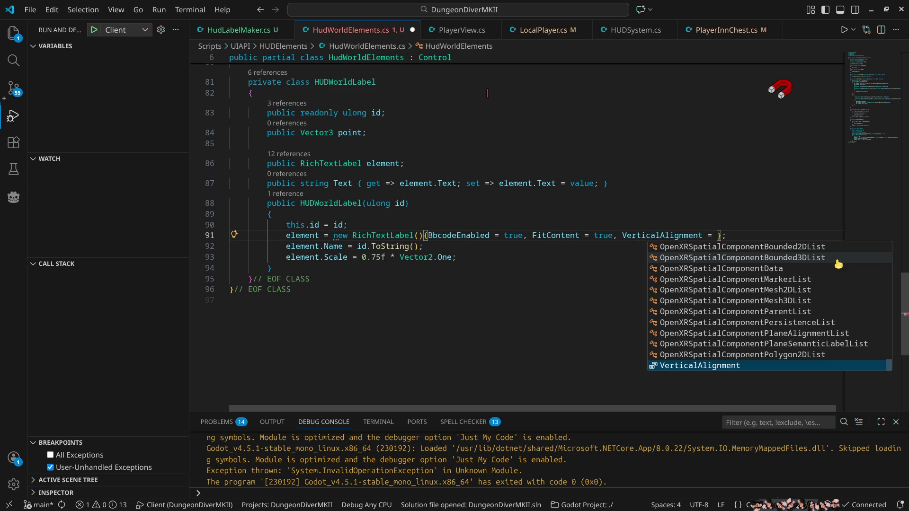
pyautogui.press('Tab')
pyautogui.write('.')
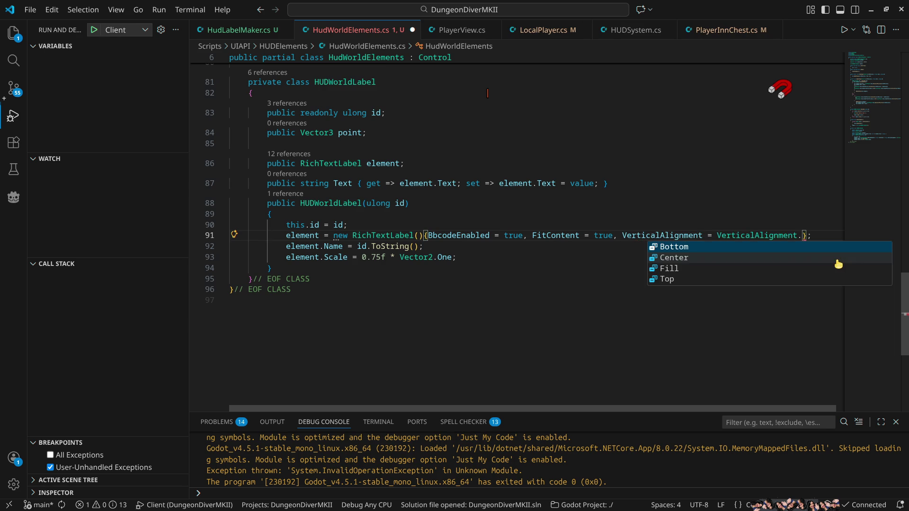
pyautogui.click(836, 259)
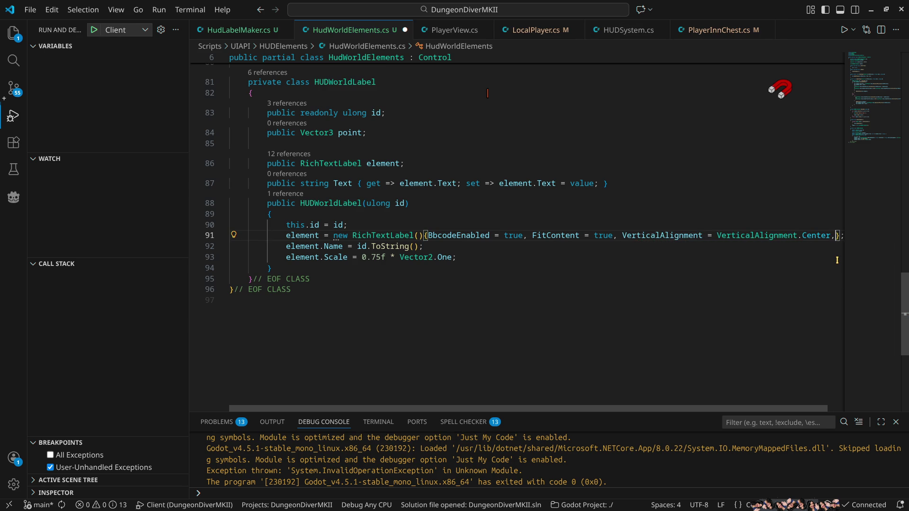
pyautogui.write('hor')
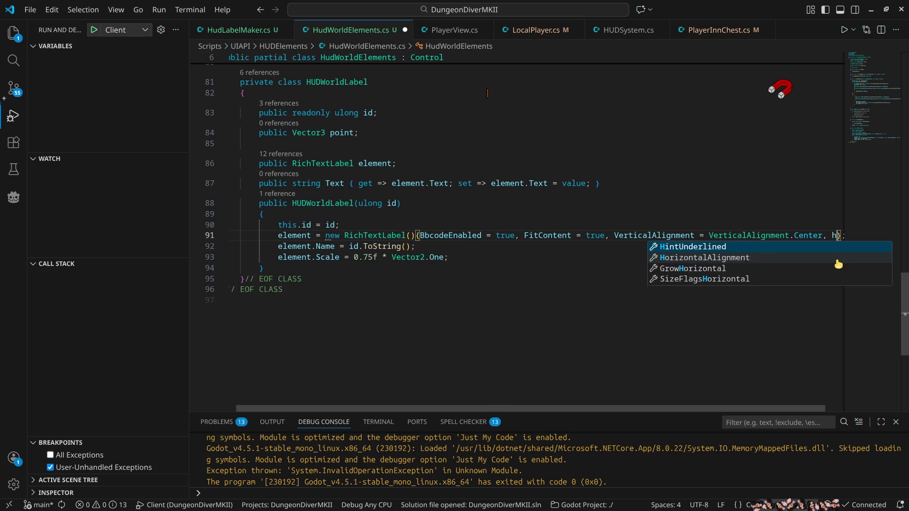
pyautogui.press('Tab')
pyautogui.write('=')
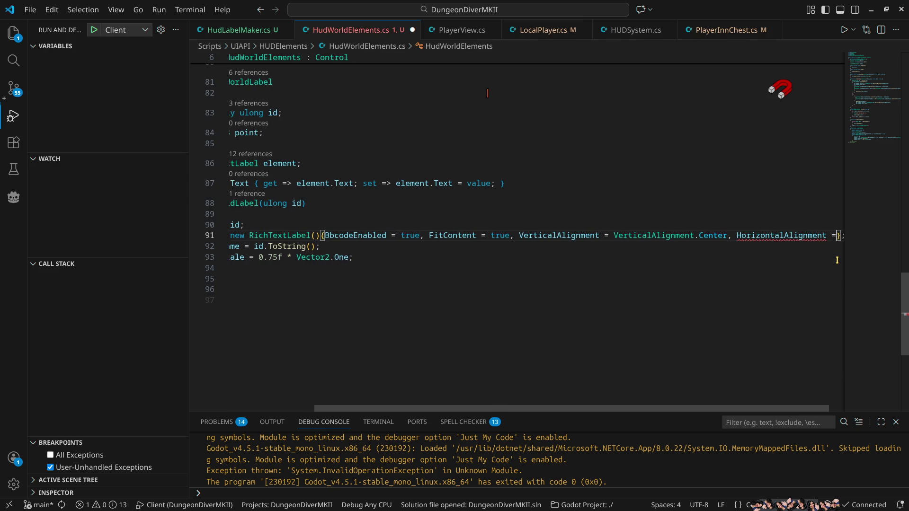
pyautogui.press('Down')
pyautogui.press('Return')
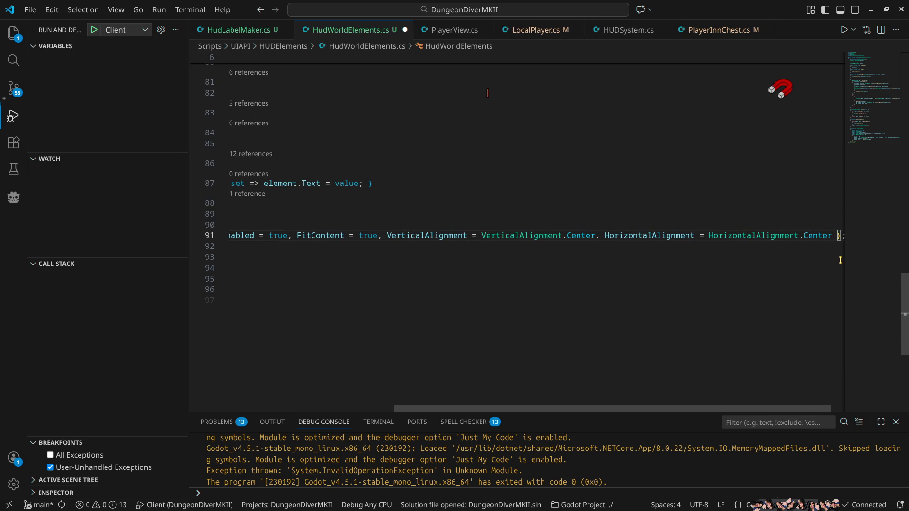
# Put each initializer property and brace on its own line and save HudWorldElements.cs
pyautogui.press('Home')
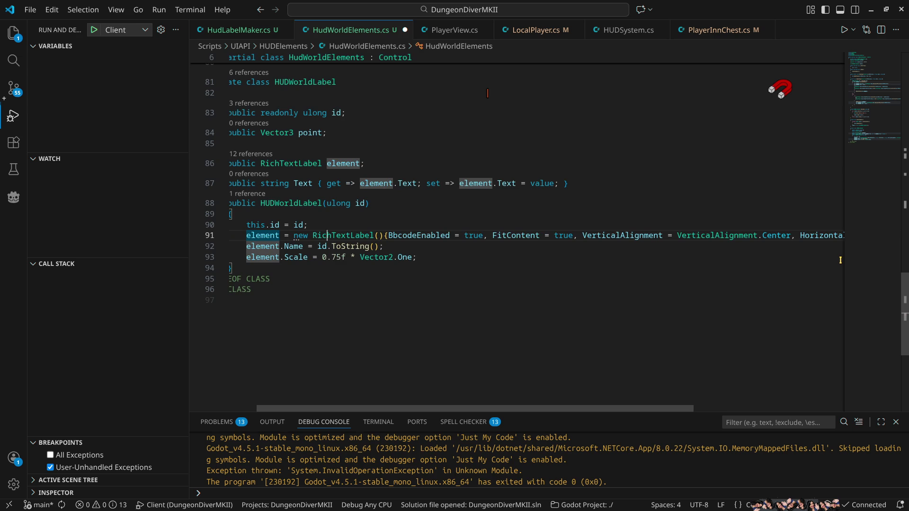
pyautogui.hotkey('ctrl', 'Right')
pyautogui.hotkey('ctrl', 'Right')
pyautogui.press('Return')
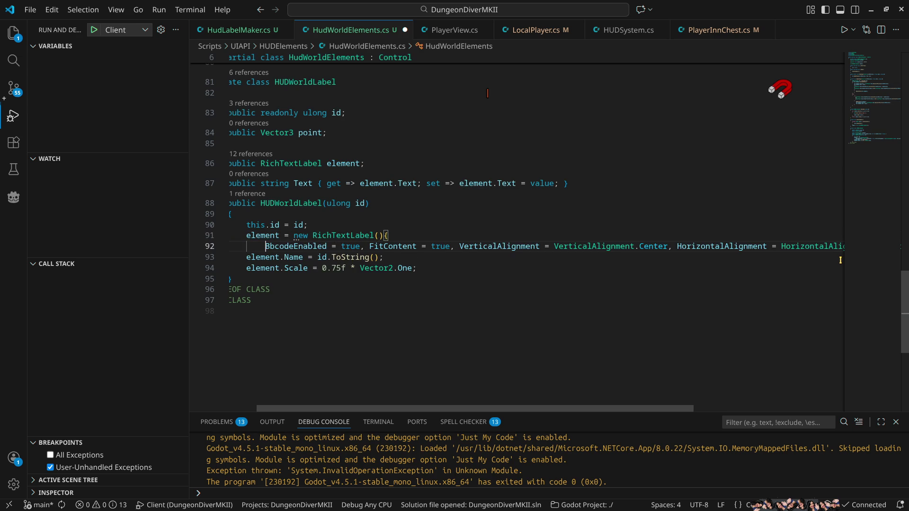
pyautogui.press('End')
pyautogui.press('Left')
pyautogui.press('Left')
pyautogui.press('Return')
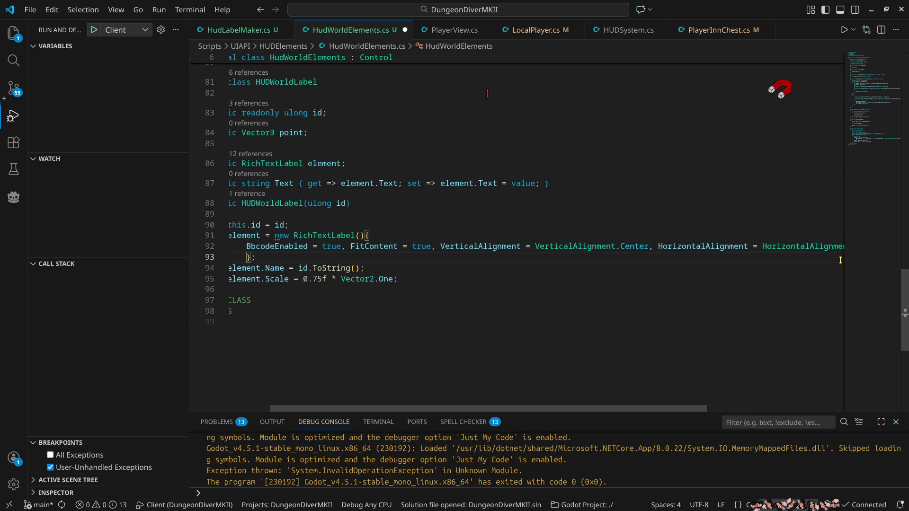
pyautogui.hotkey('ctrl', 'shift', 'i')
pyautogui.hotkey('ctrl', 's')
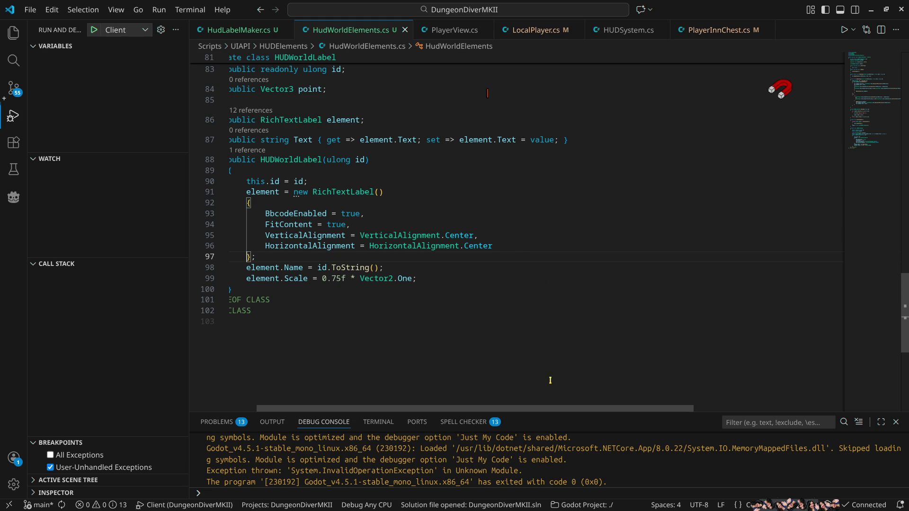
pyautogui.hotkey('alt', 'Tab')
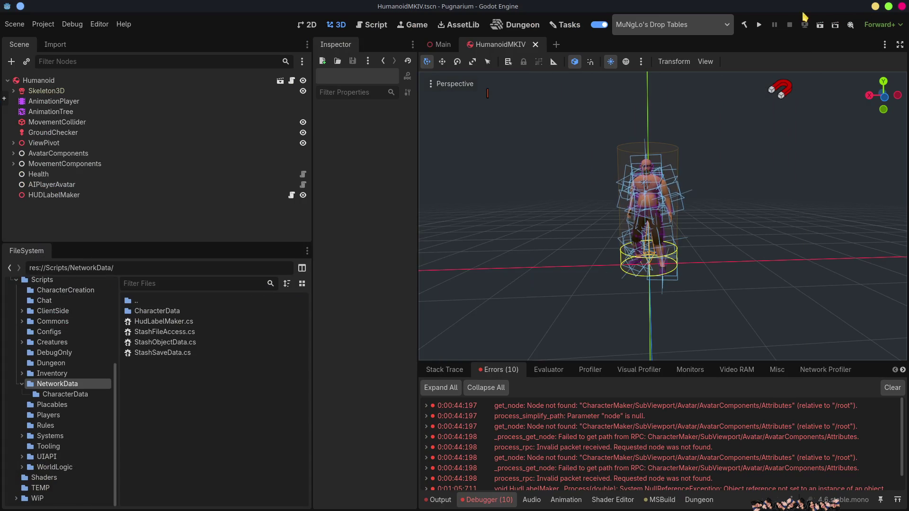
# Run the game as host with the local character to check the name labels, then stop it
pyautogui.click(760, 25)
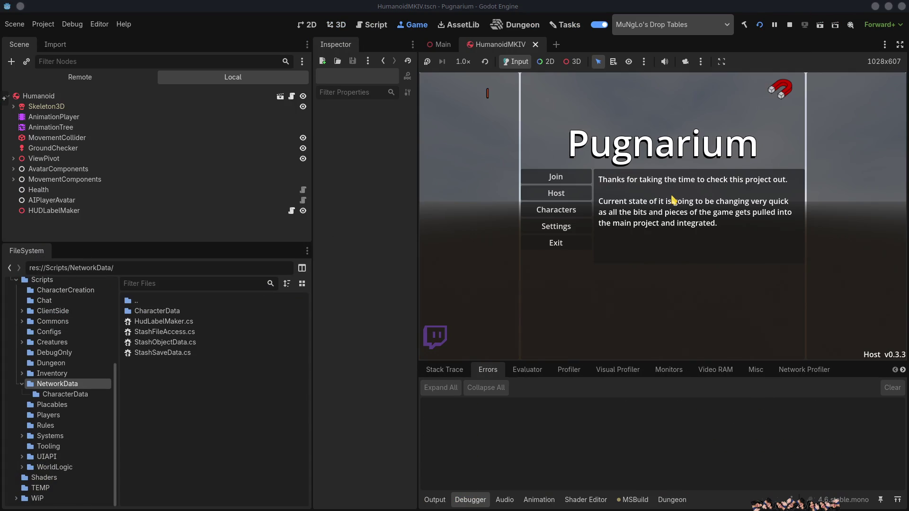
pyautogui.click(561, 193)
pyautogui.click(611, 178)
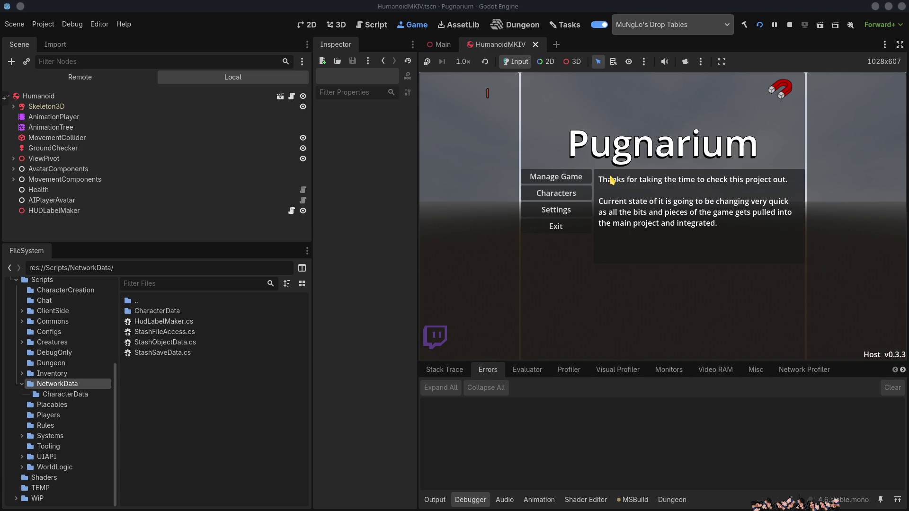
pyautogui.click(663, 171)
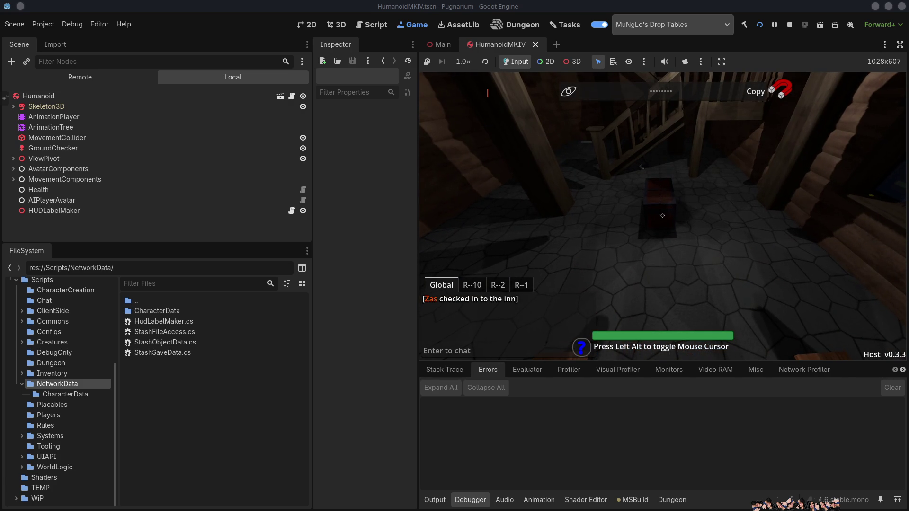
pyautogui.click(790, 26)
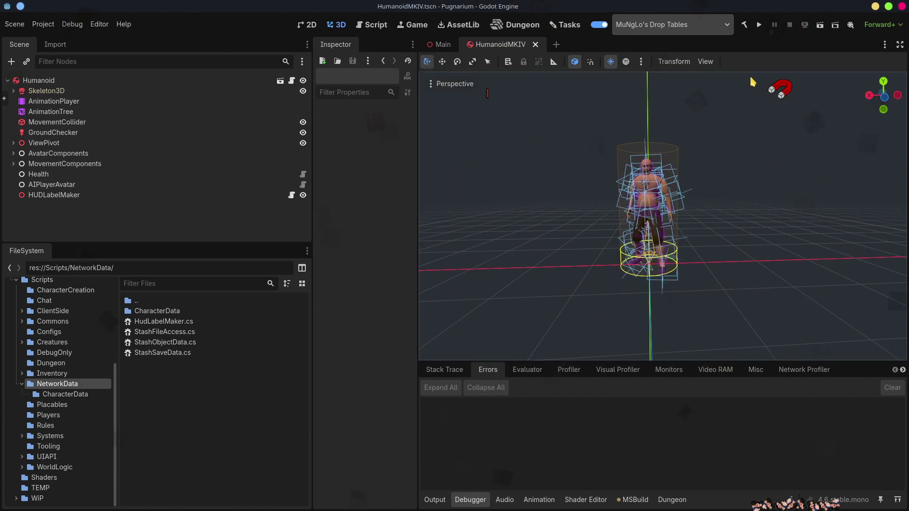
# Add Size = new Vector2(300.0f, 30.0f) after HorizontalAlignment in the label initializer and save
pyautogui.hotkey('alt', 'Tab')
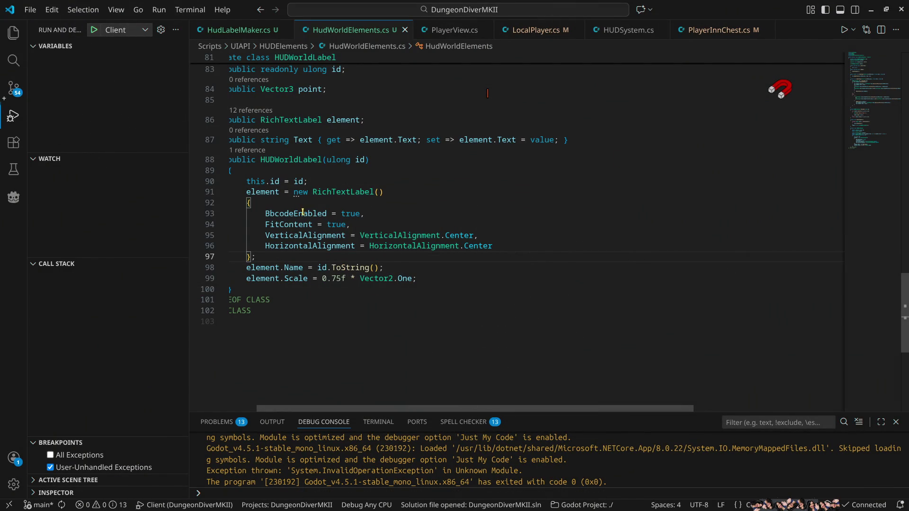
pyautogui.click(518, 245)
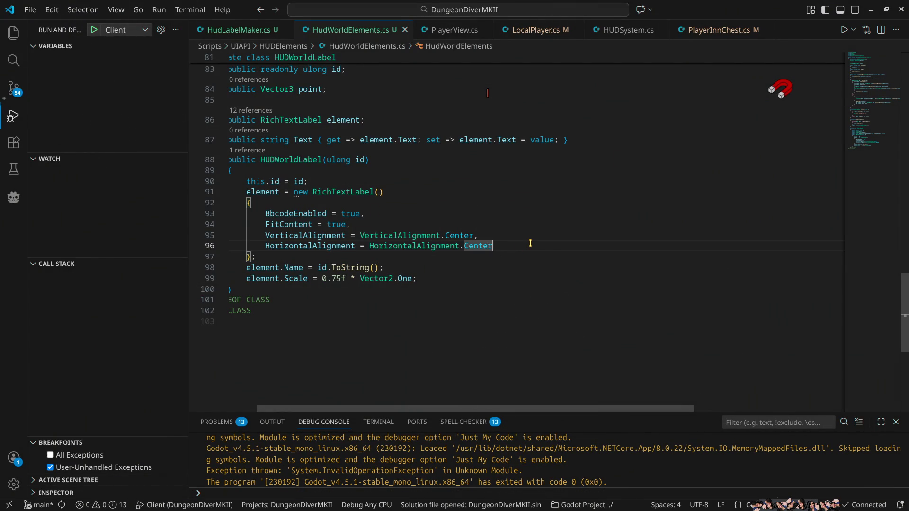
pyautogui.write(',')
pyautogui.press('Return')
pyautogui.write('si')
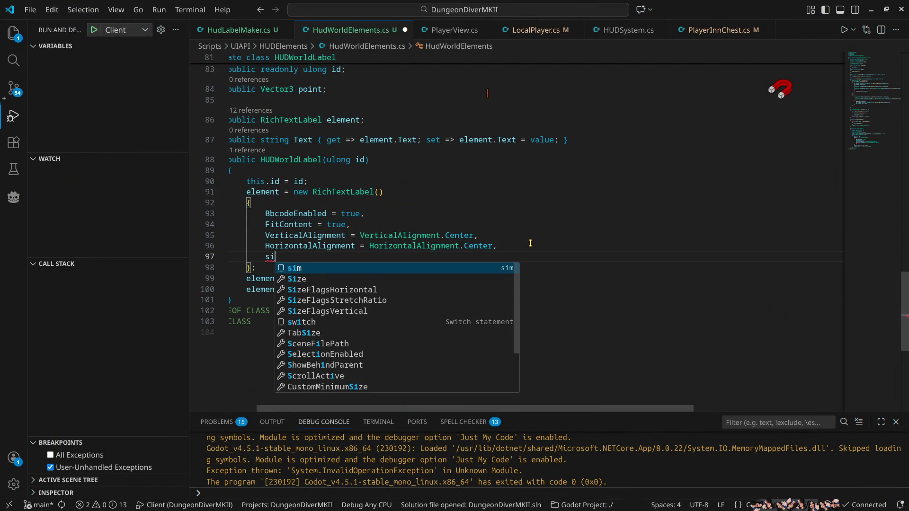
pyautogui.press('Tab')
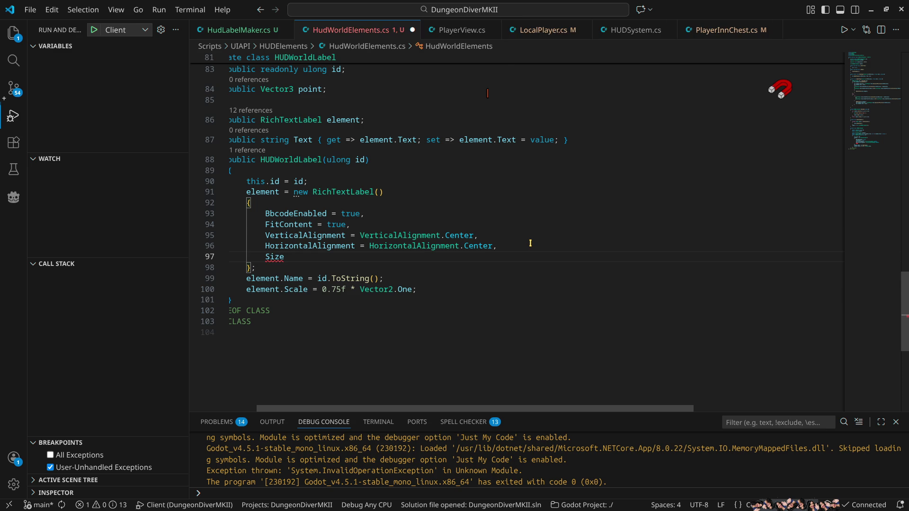
pyautogui.write(' = vec')
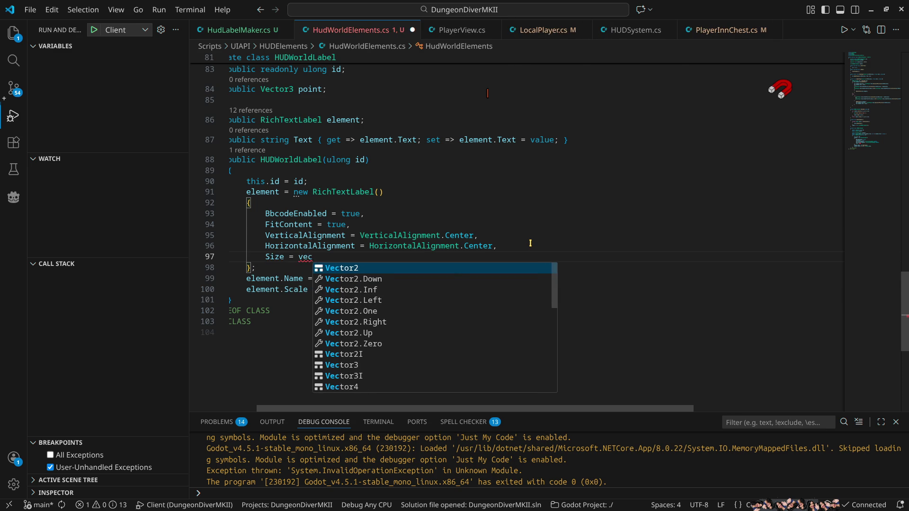
pyautogui.write('2.one *')
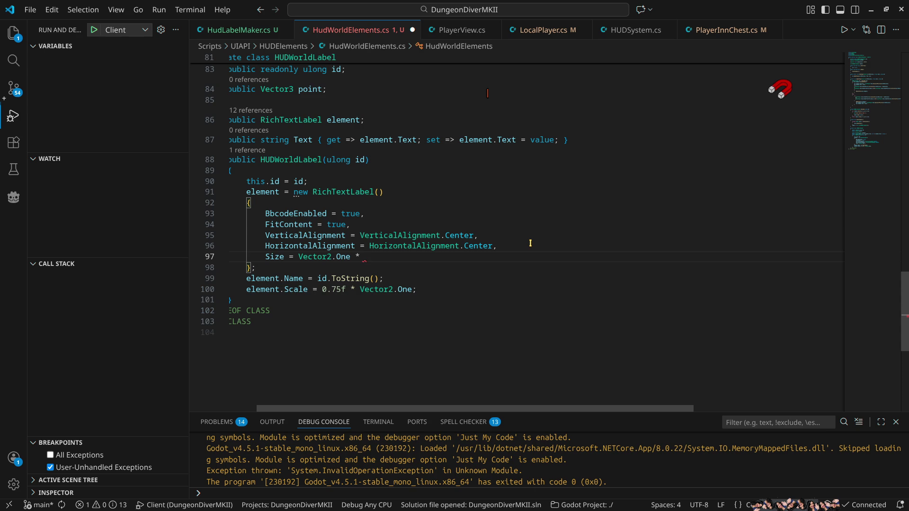
pyautogui.press('BackSpace')
pyautogui.press('BackSpace')
pyautogui.press('BackSpace')
pyautogui.write('new Ve')
pyautogui.press('Tab')
pyautogui.write('(')
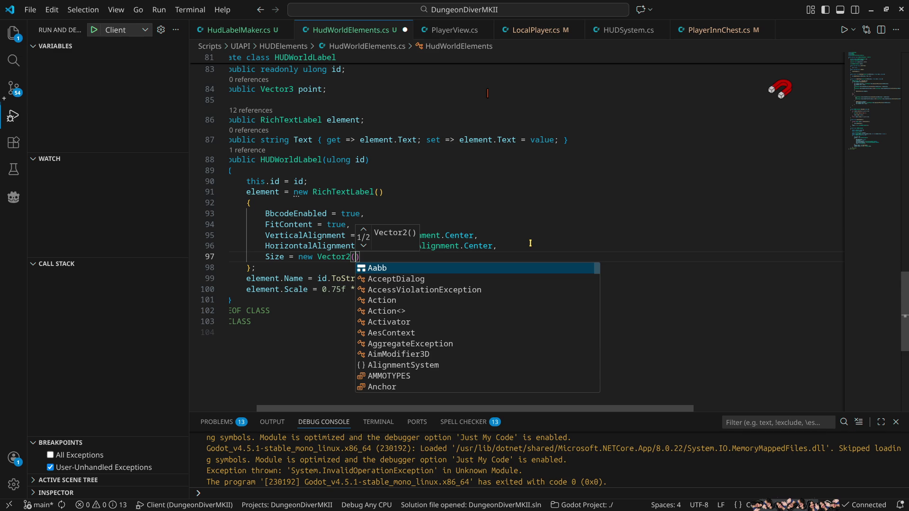
pyautogui.write('300')
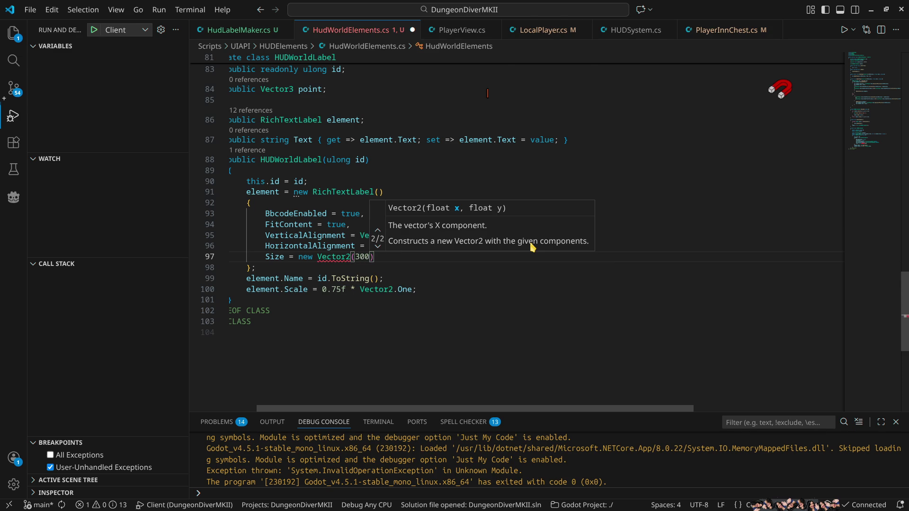
pyautogui.write('.0f,')
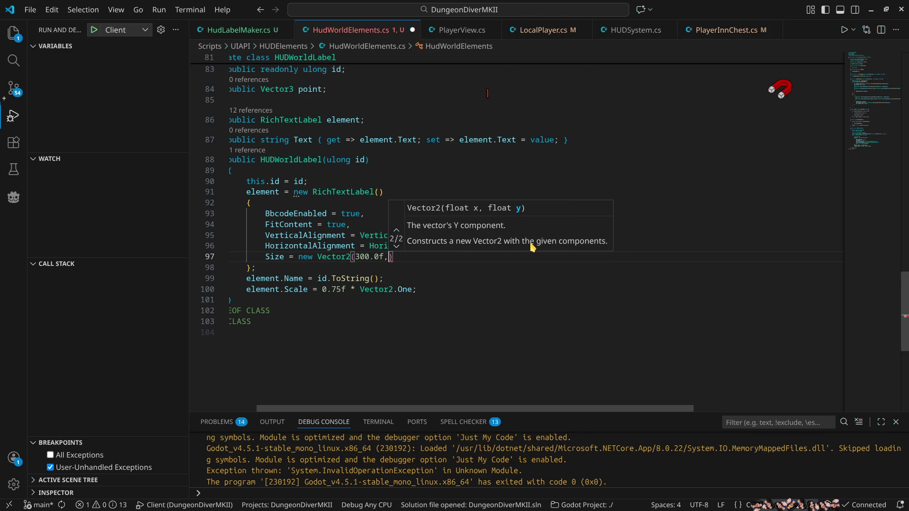
pyautogui.write(' 30.0f')
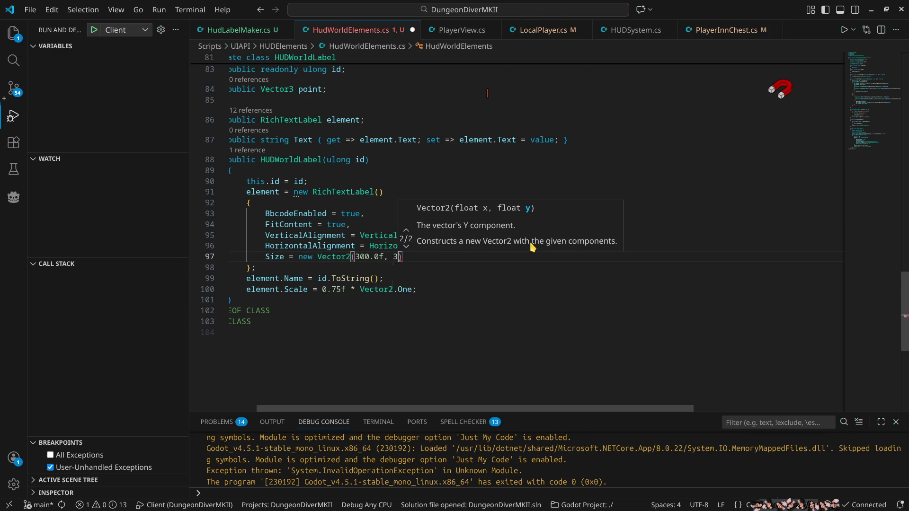
pyautogui.press('Escape')
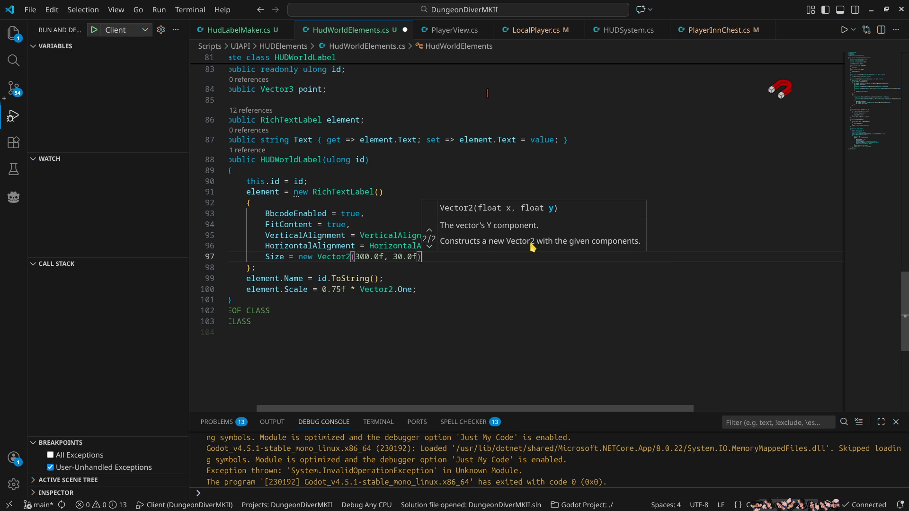
pyautogui.press('Escape')
pyautogui.hotkey('ctrl', 's')
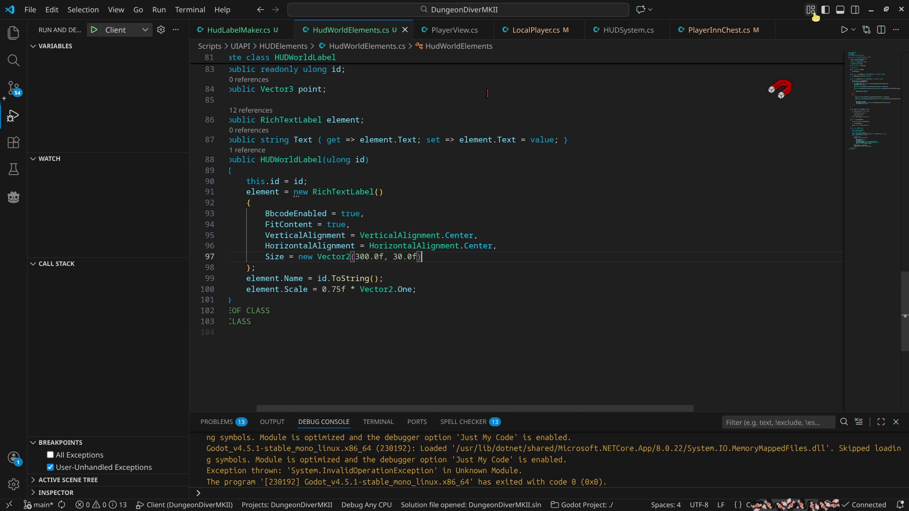
pyautogui.click(870, 10)
# Relaunch the game hosting with the local character, inspect the labels, then stop and return to VS Code
pyautogui.click(758, 26)
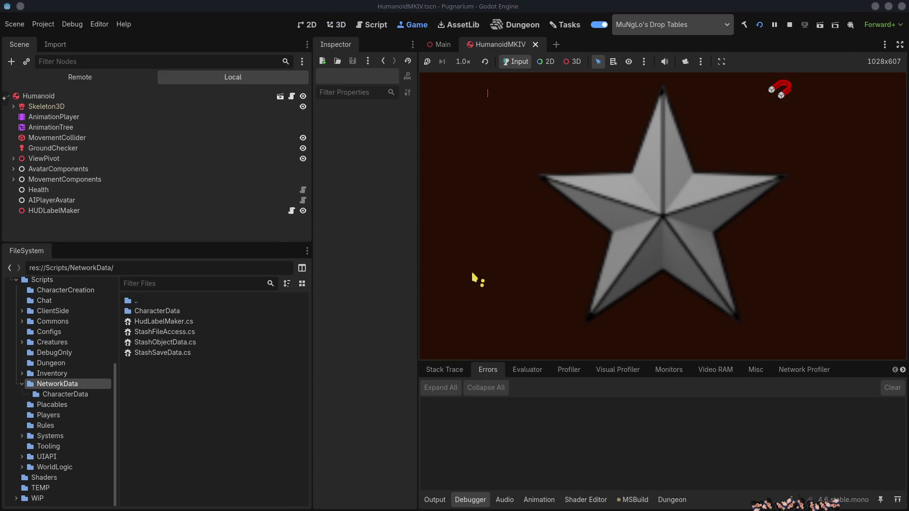
pyautogui.click(558, 192)
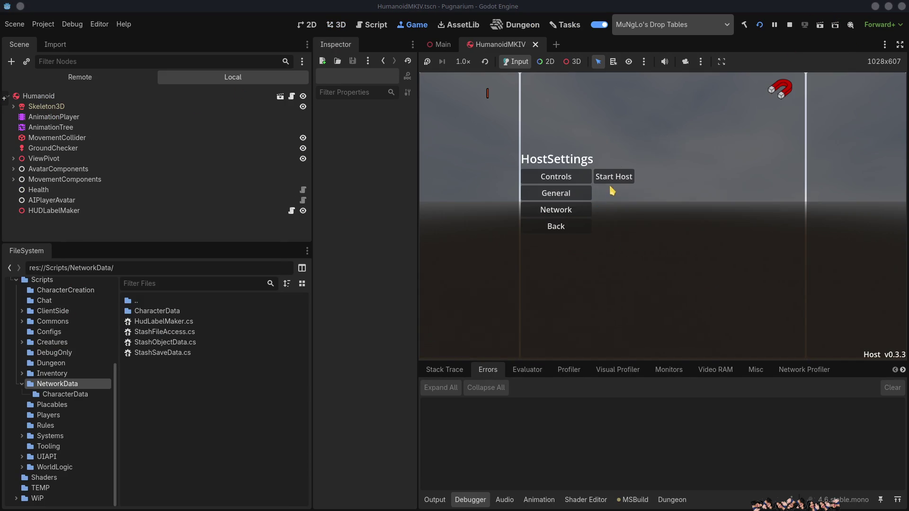
pyautogui.click(612, 177)
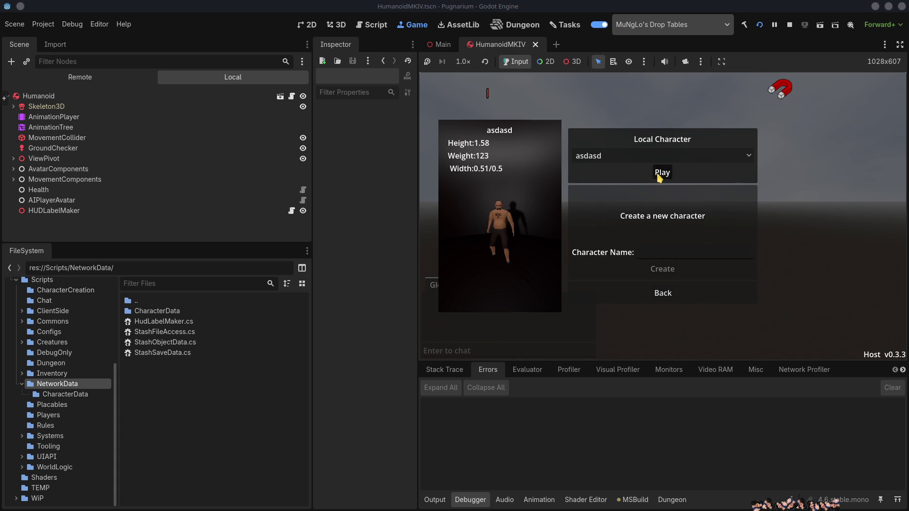
pyautogui.click(658, 174)
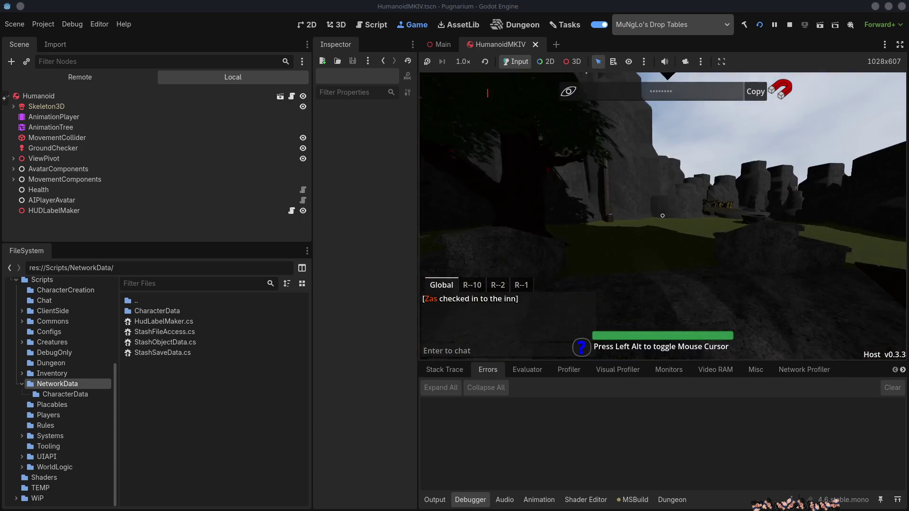
pyautogui.click(788, 26)
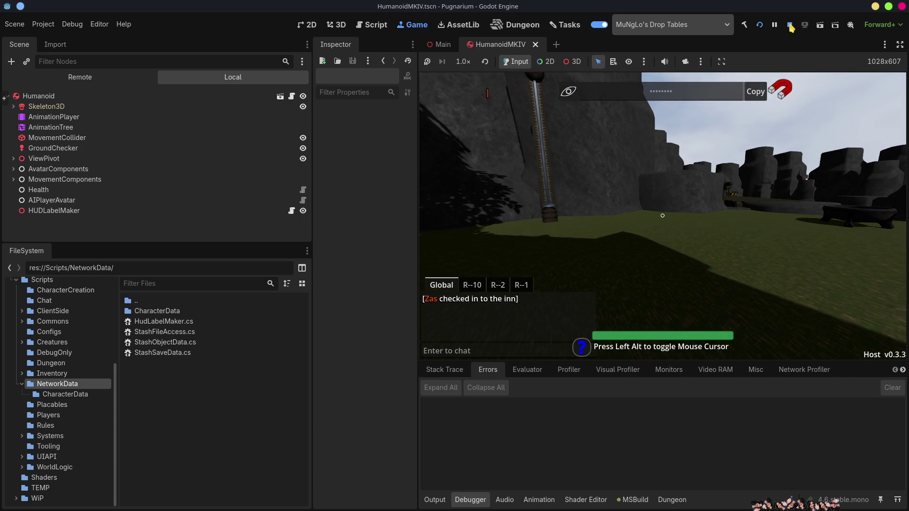
pyautogui.hotkey('alt', 'Tab')
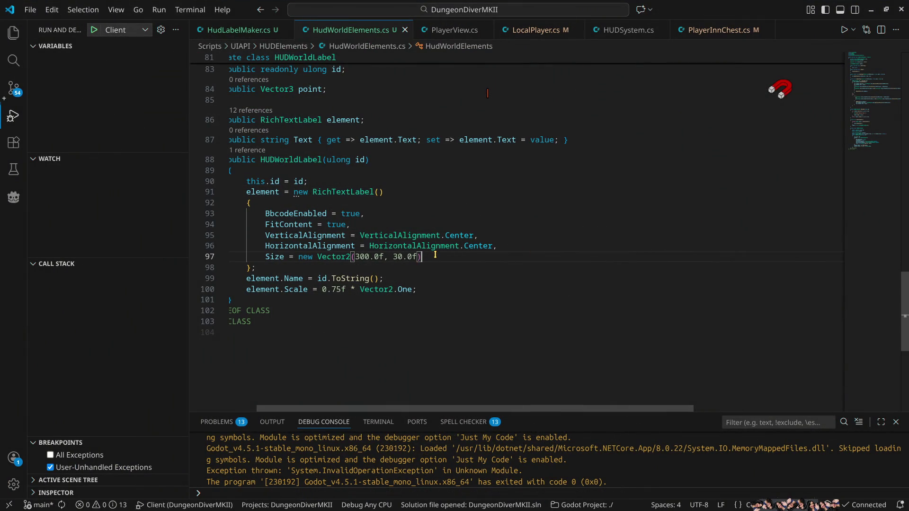
# Start a new PivotOffset property on line 98, right after the label's Size line
pyautogui.write(',')
pyautogui.press('Return')
pyautogui.write('piv')
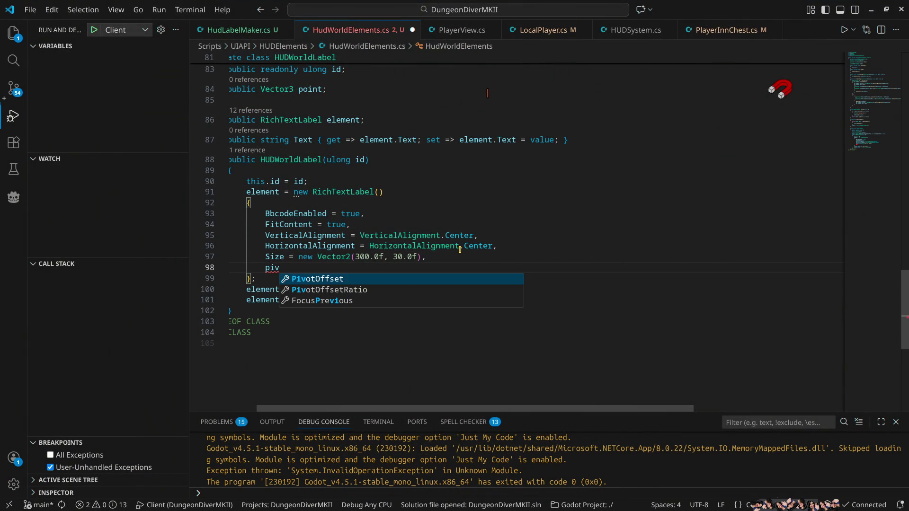
pyautogui.press('Tab')
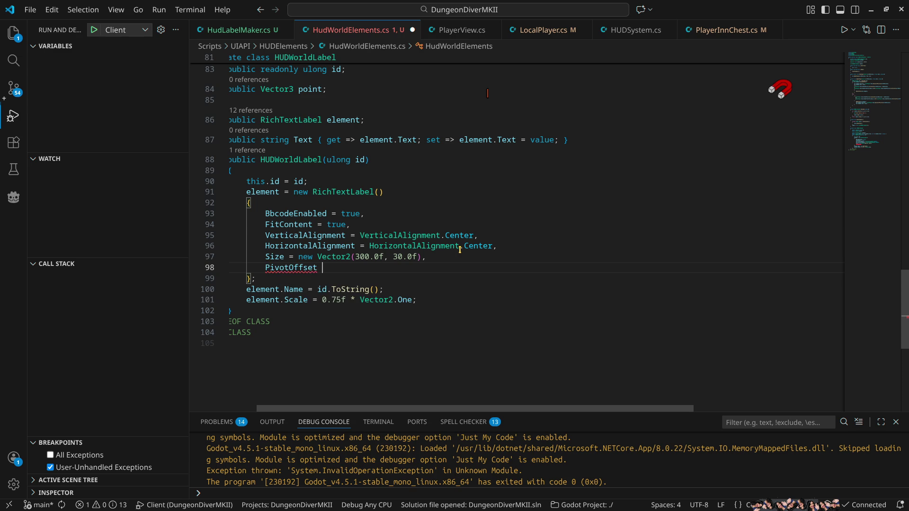
pyautogui.write('=')
pyautogui.write('si')
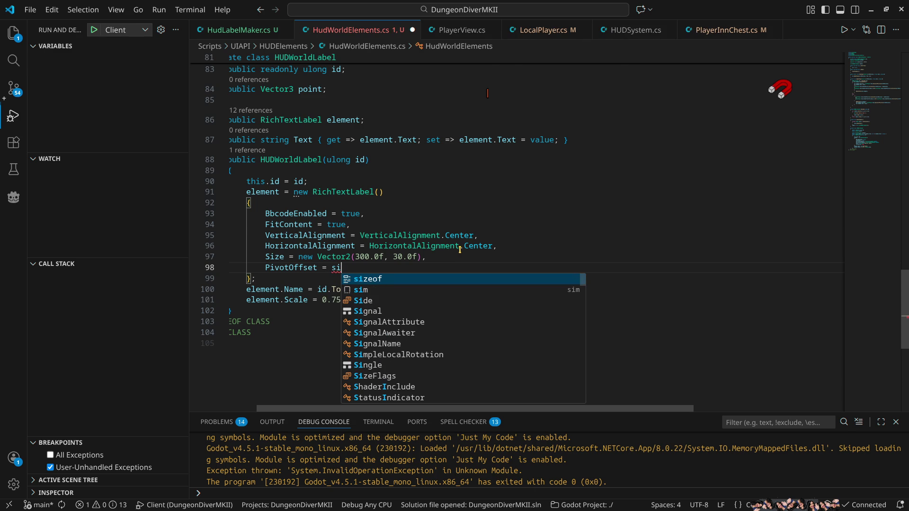
pyautogui.press('BackSpace')
pyautogui.press('BackSpace')
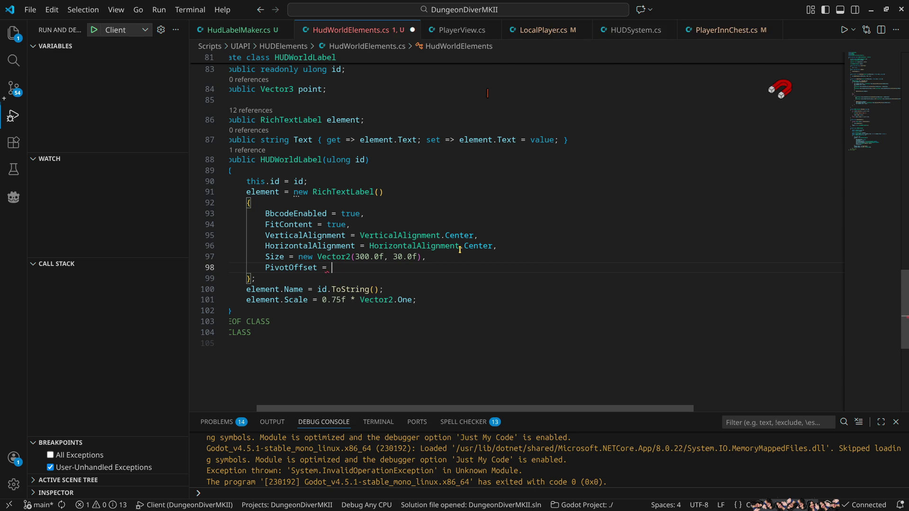
pyautogui.write('-S')
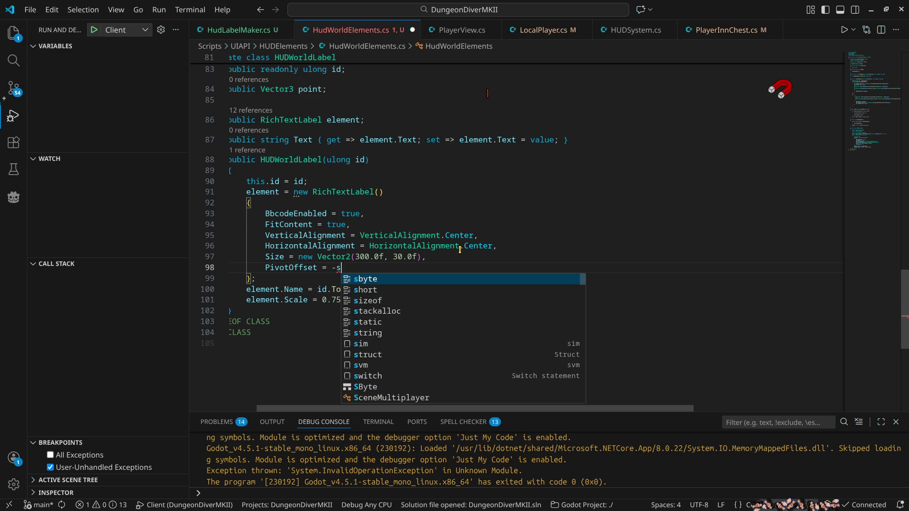
pyautogui.write('izeFlags')
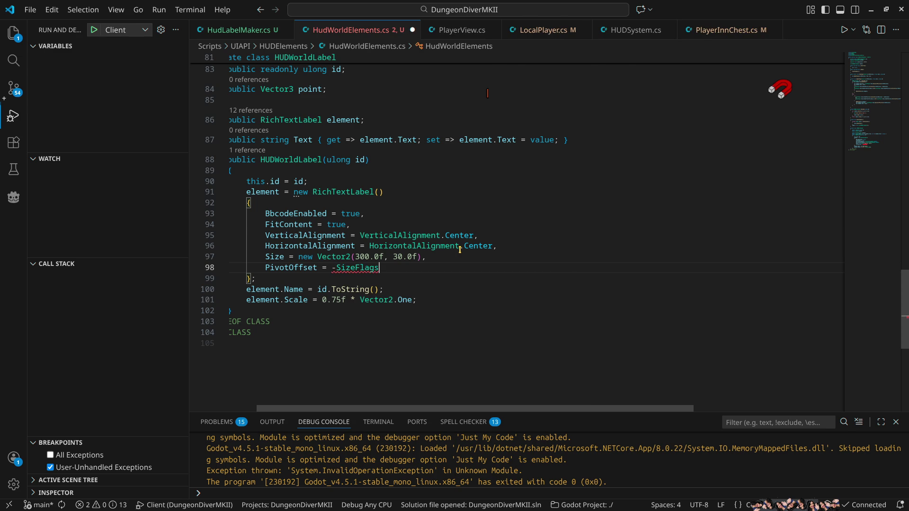
pyautogui.press('BackSpace')
pyautogui.press('BackSpace')
pyautogui.press('BackSpace')
# Copy line 97's size vector into PivotOffset and edit it to (-150.0f, -15.0f)
pyautogui.moveTo(299, 256); pyautogui.dragTo(427, 256)
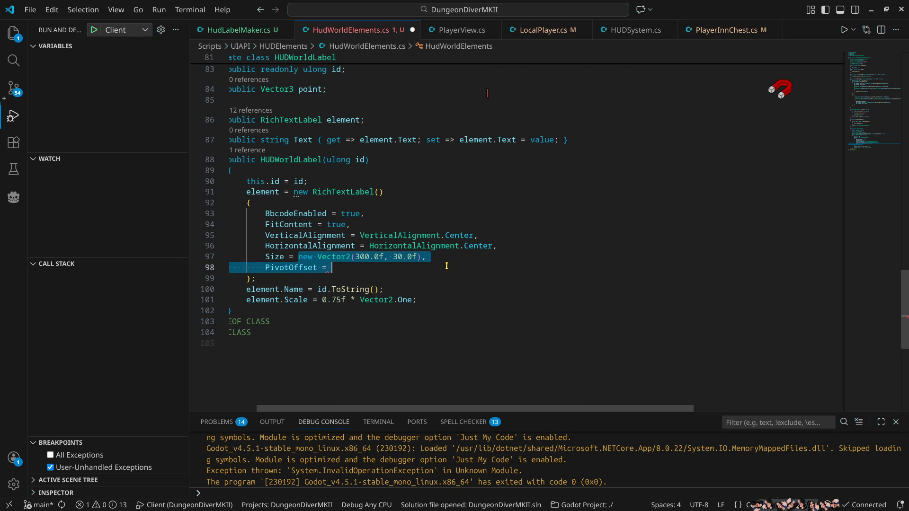
pyautogui.hotkey('ctrl', 'c')
pyautogui.click(354, 270)
pyautogui.hotkey('ctrl', 'v')
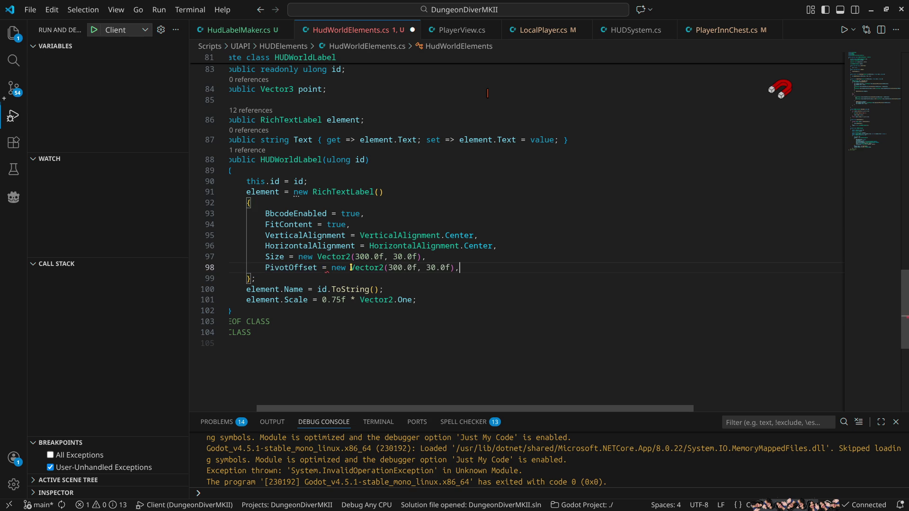
pyautogui.click(390, 267)
pyautogui.press('BackSpace')
pyautogui.write('-15')
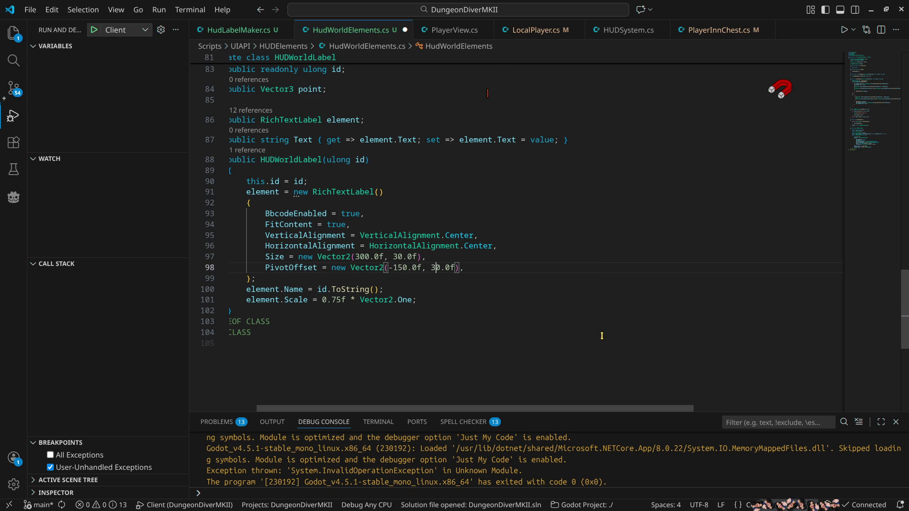
pyautogui.press('BackSpace')
pyautogui.press('BackSpace')
pyautogui.write('-15')
pyautogui.click(871, 10)
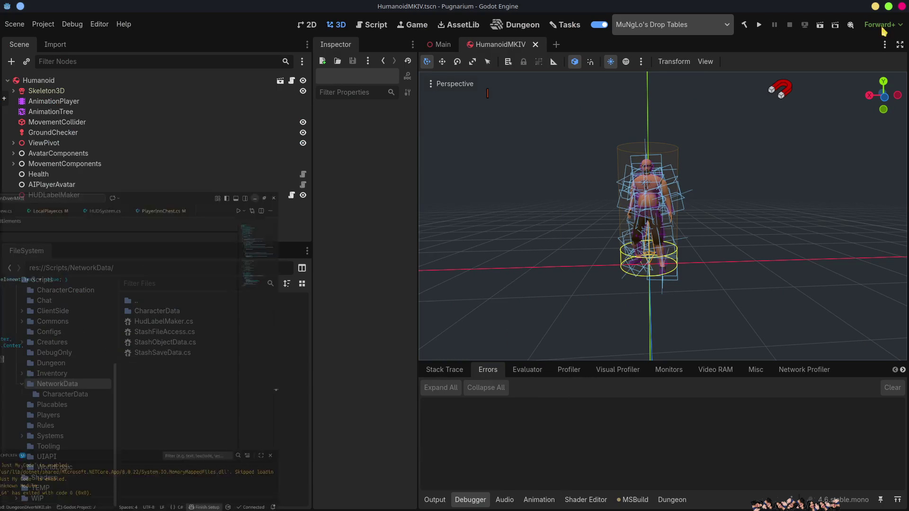
# Run the project, host a session and walk the local character toward the inn's chest
pyautogui.click(759, 25)
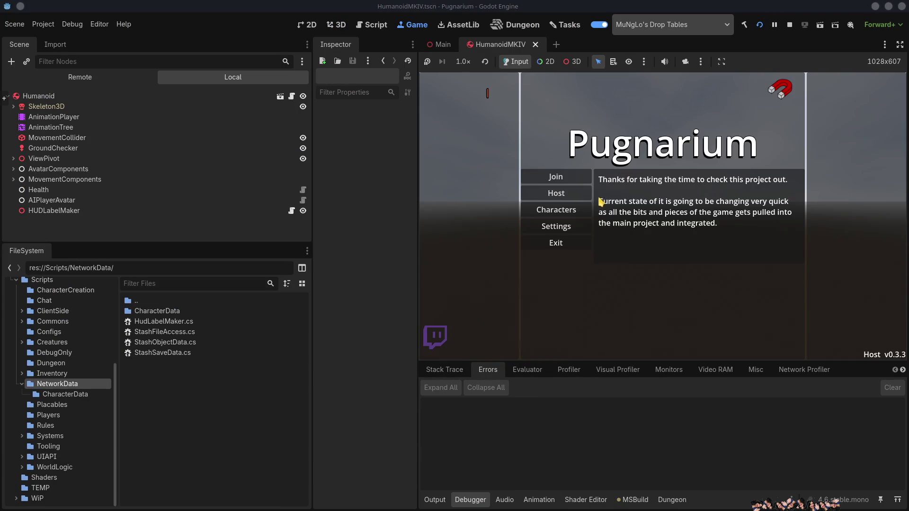
pyautogui.click(578, 191)
pyautogui.click(612, 179)
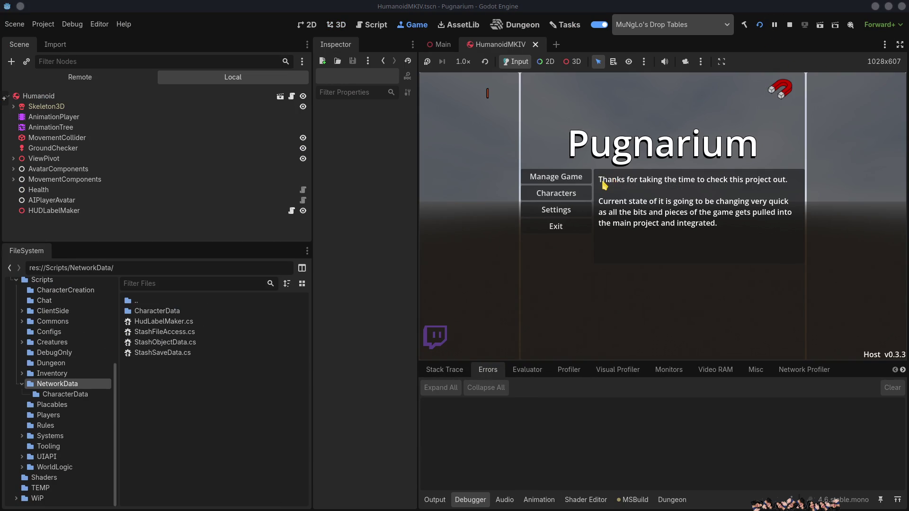
pyautogui.click(659, 173)
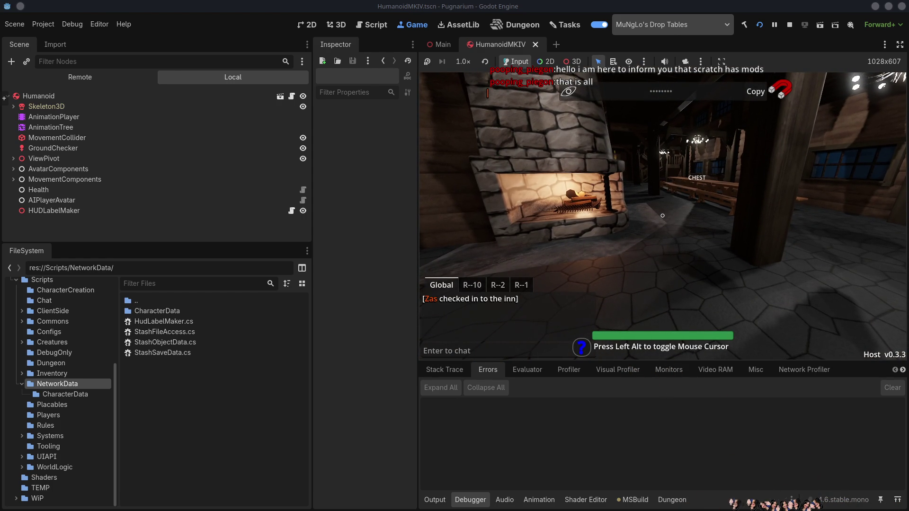
pyautogui.press('w')
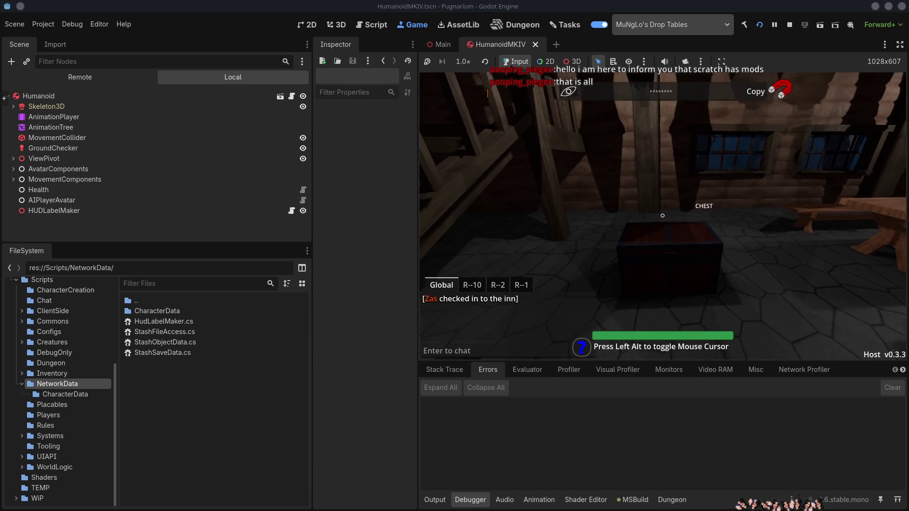
pyautogui.press('Alt_L')
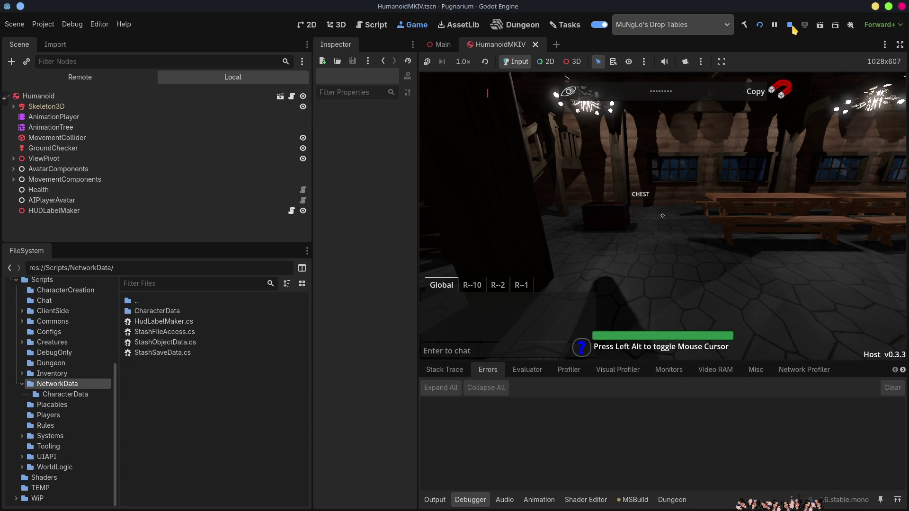
# Stop the game and review the label code in VS Code before returning to Godot
pyautogui.click(790, 26)
pyautogui.hotkey('alt', 'Tab')
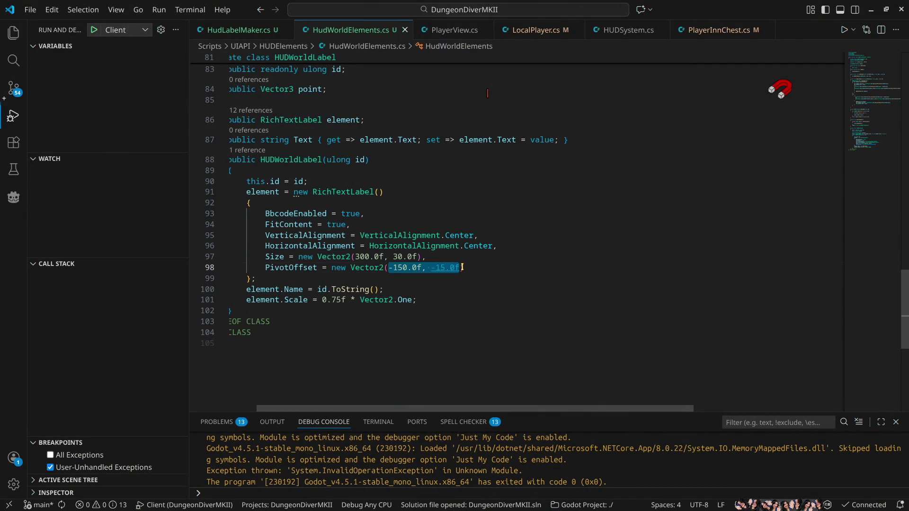
pyautogui.click(871, 9)
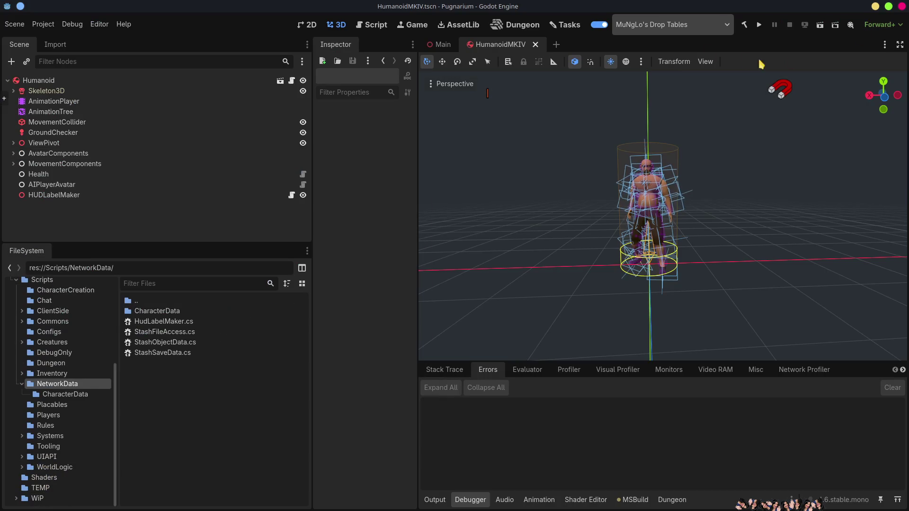
# Relaunch as host, enter as the local character to recheck the CHEST label, then stop
pyautogui.click(759, 26)
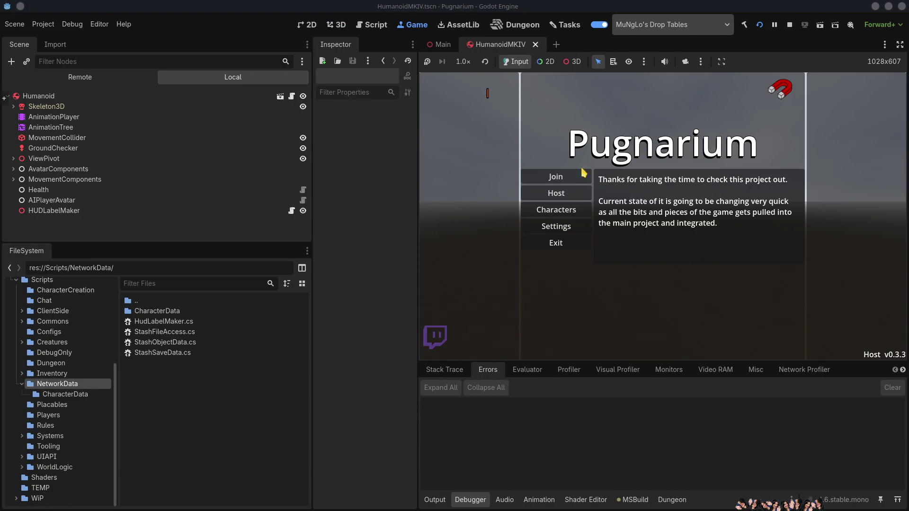
pyautogui.click(586, 197)
pyautogui.click(631, 178)
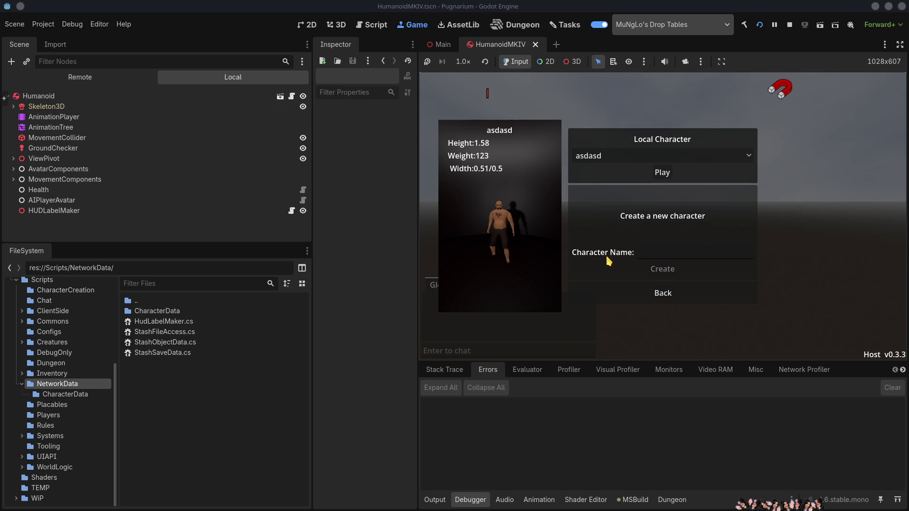
pyautogui.click(661, 173)
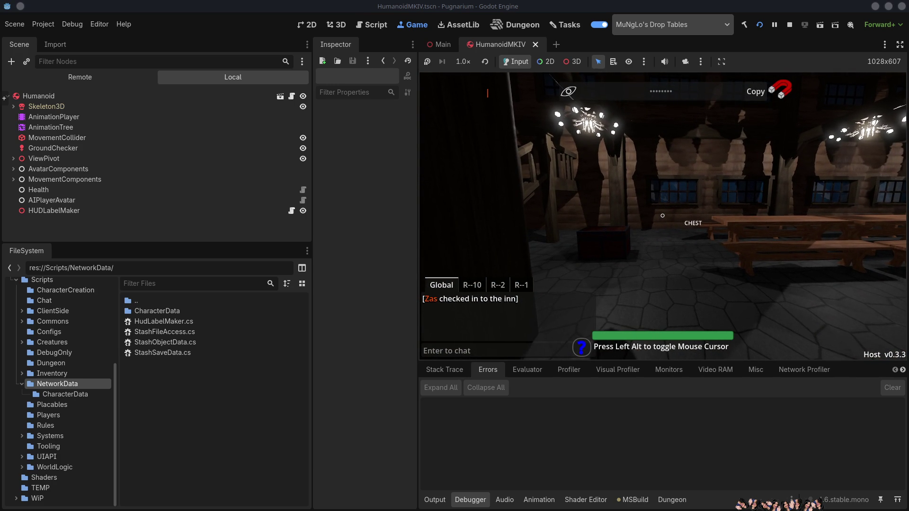
pyautogui.click(790, 26)
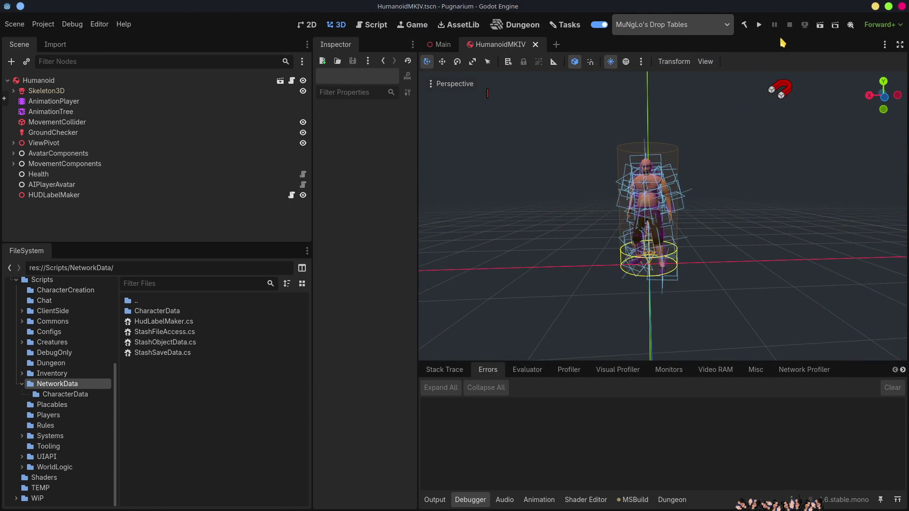
# Change line 98's PivotOffset to new Vector2(-300.0f, -30.0f)
pyautogui.hotkey('alt', 'Tab')
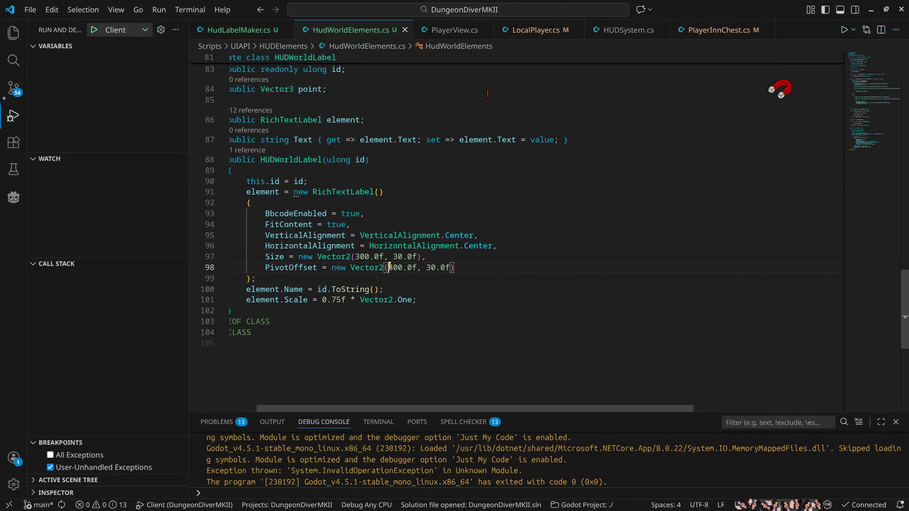
pyautogui.write('-')
pyautogui.click(431, 267)
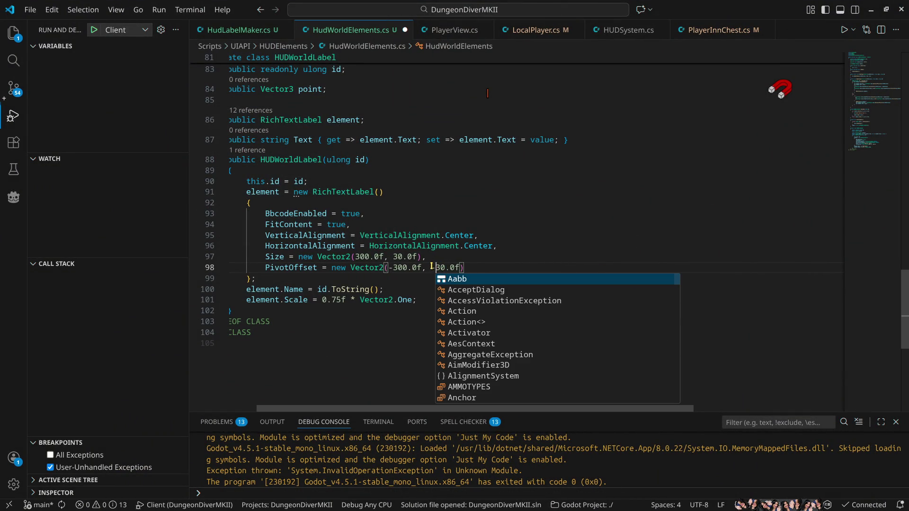
pyautogui.write('-')
pyautogui.click(518, 267)
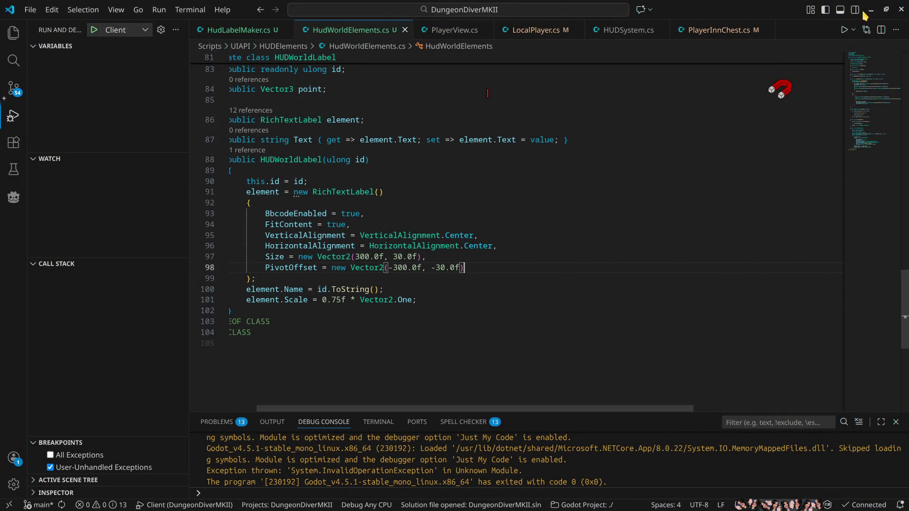
# Relaunch the project from Godot with the new offset and open the hosting options
pyautogui.click(869, 9)
pyautogui.click(755, 30)
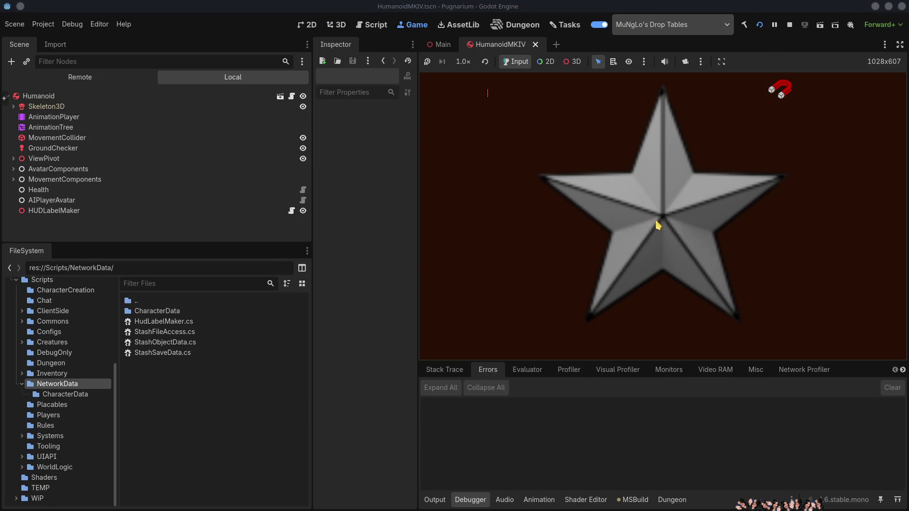
pyautogui.click(573, 197)
# Start hosting and play as the local character; after the crash, close the log and return to VS Code
pyautogui.click(626, 179)
pyautogui.click(659, 173)
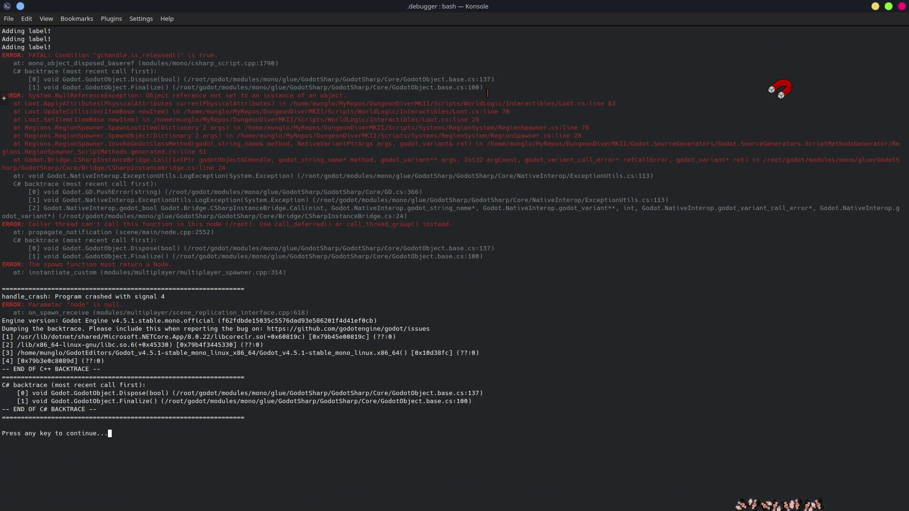
pyautogui.press('Return')
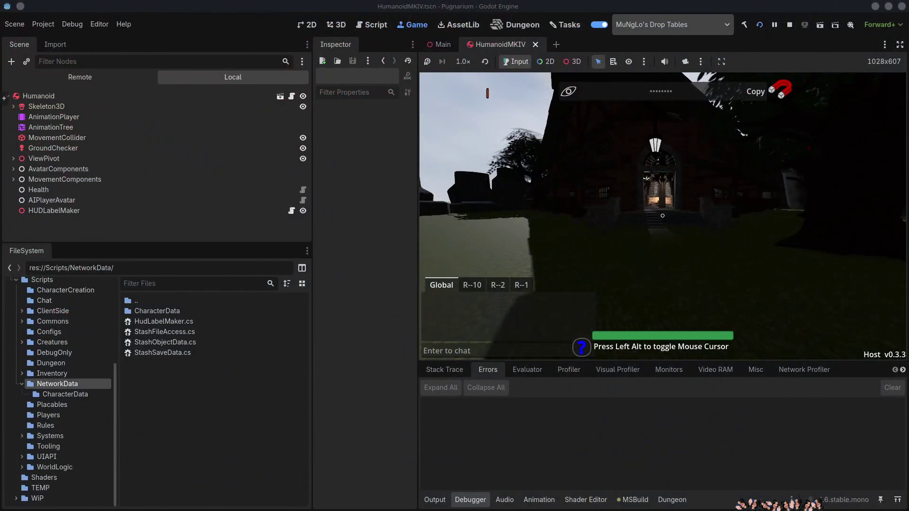
pyautogui.hotkey('alt', 'Tab')
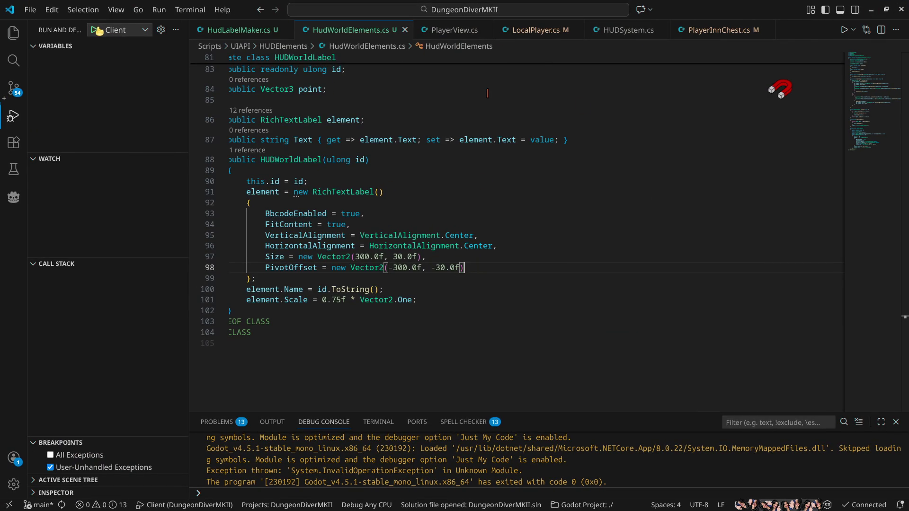
# Launch the debug client build, join the hosted game and play as the remote character
pyautogui.click(93, 47)
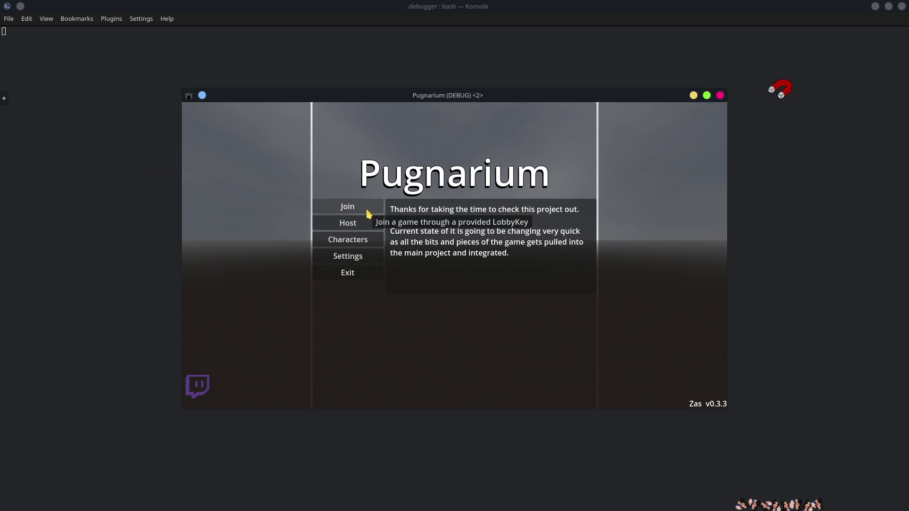
pyautogui.click(370, 210)
pyautogui.click(506, 214)
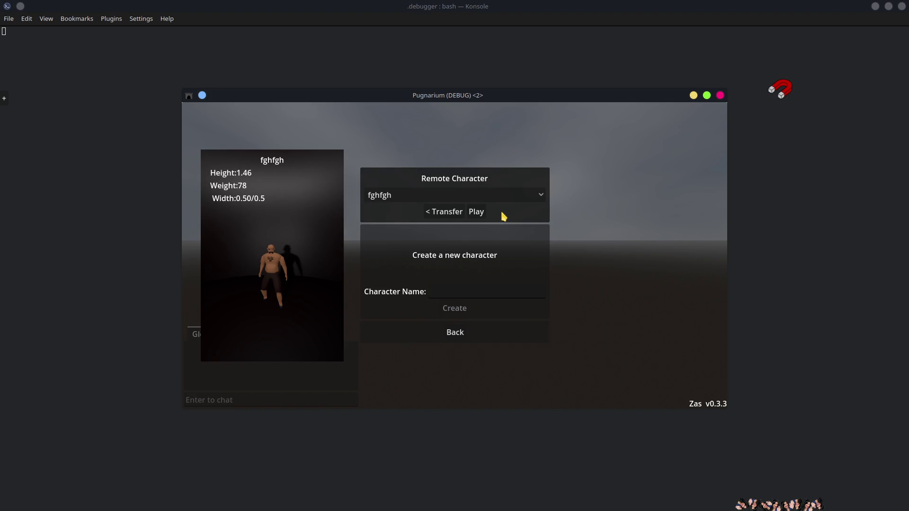
pyautogui.click(476, 212)
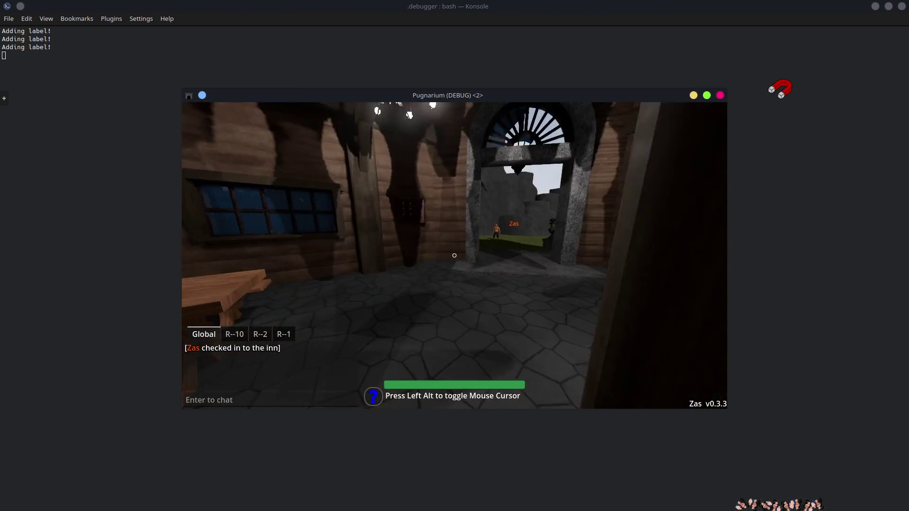
# Walk around the other avatar to inspect its floating name label, then minimize Konsole and VS Code
pyautogui.press('w')
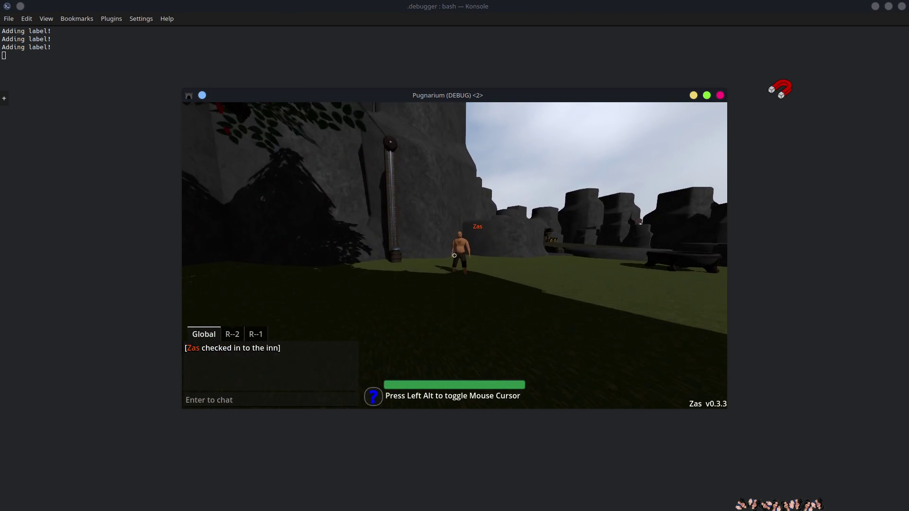
pyautogui.press('w')
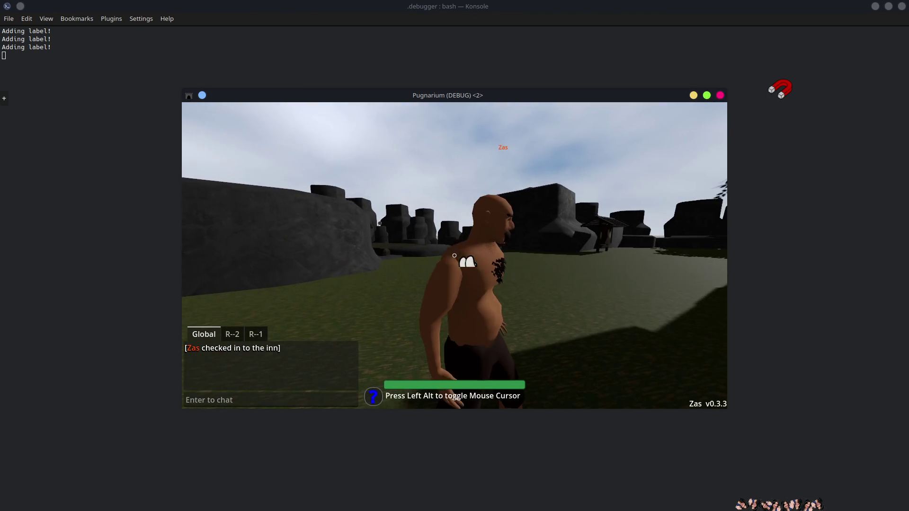
pyautogui.press('w')
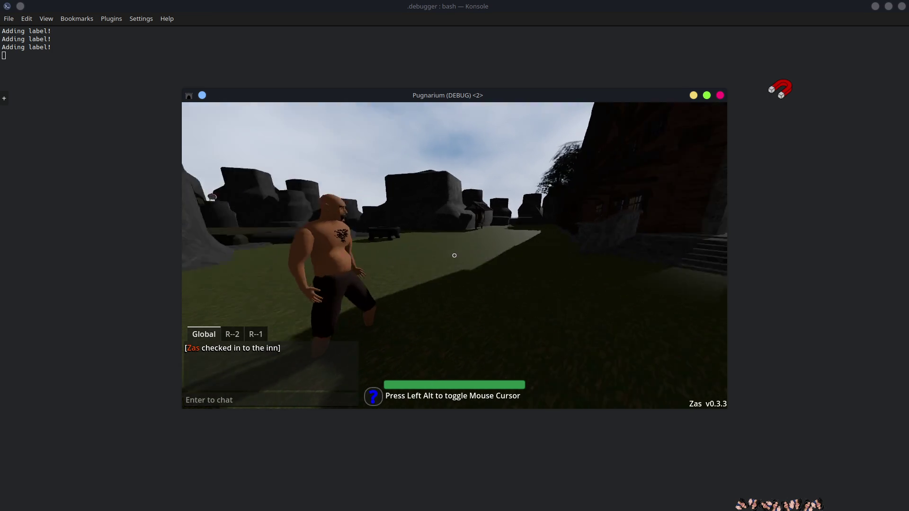
pyautogui.press('w')
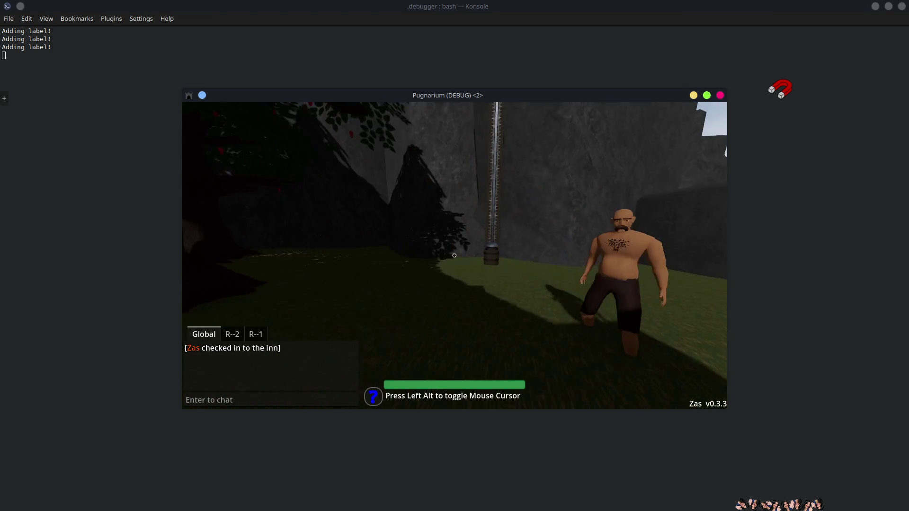
pyautogui.press('alt')
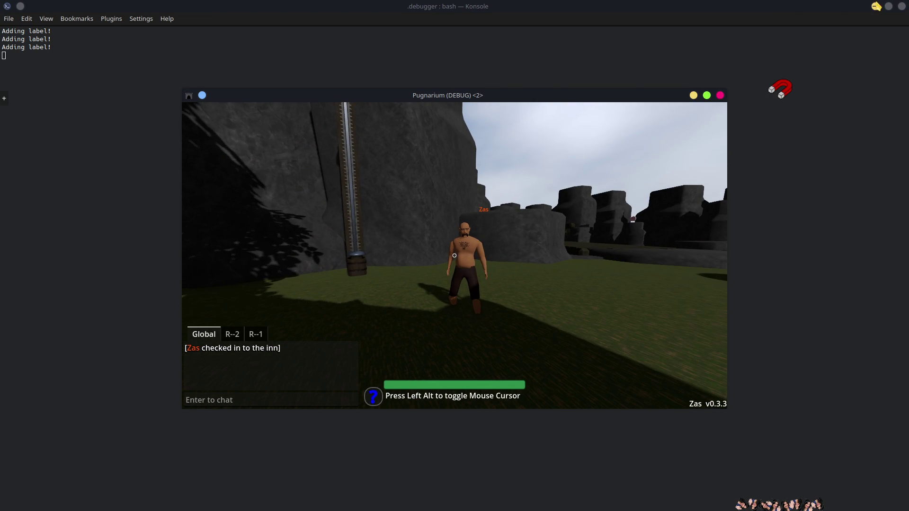
pyautogui.click(876, 6)
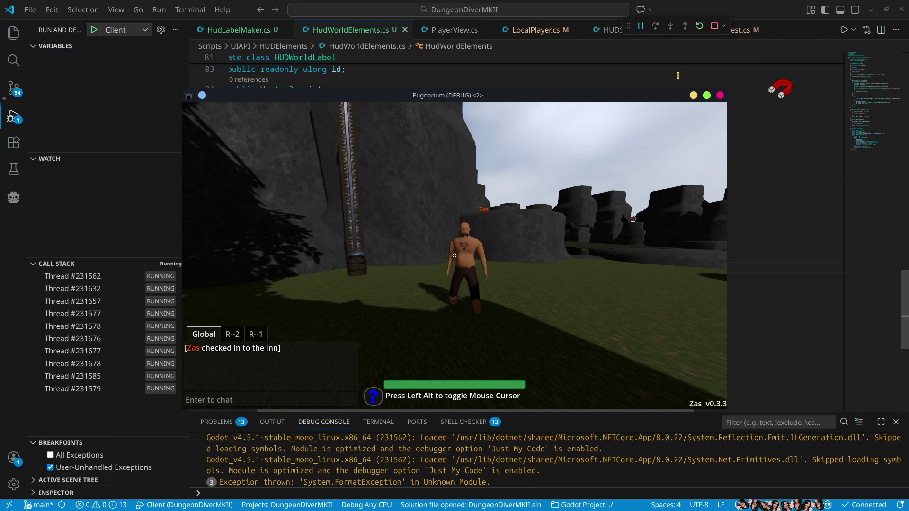
pyautogui.click(872, 9)
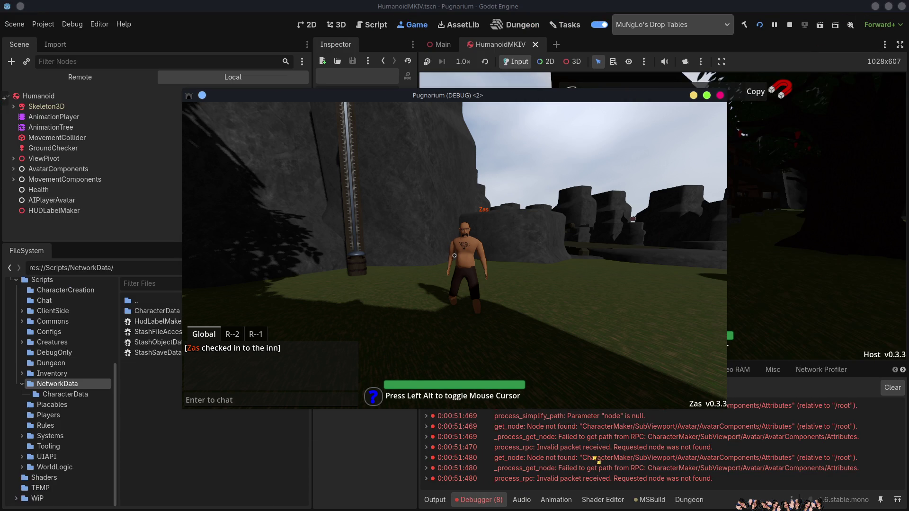
# Place the client window at the upper left beside the host view, then stop the game and close the client
pyautogui.moveTo(430, 95)
pyautogui.mouseDown()
pyautogui.moveTo(318, 43)
pyautogui.moveTo(269, 43)
pyautogui.mouseUp()
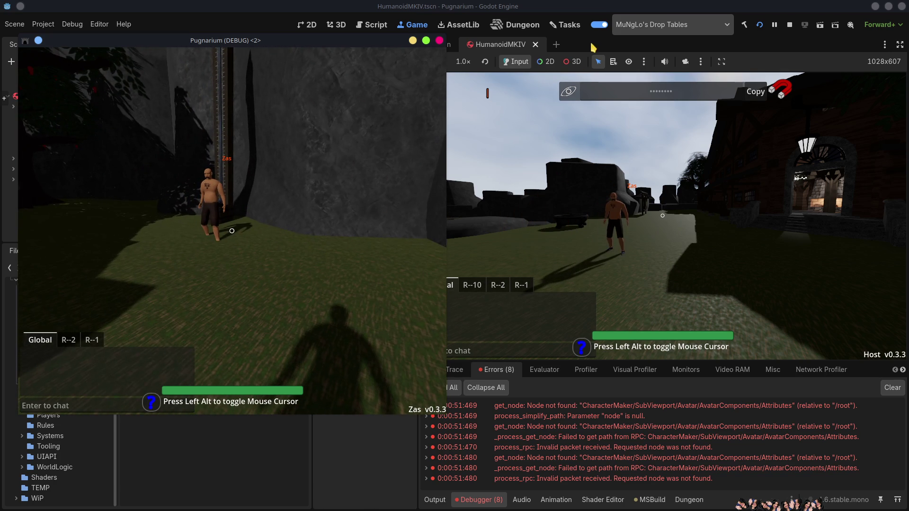
pyautogui.click(789, 25)
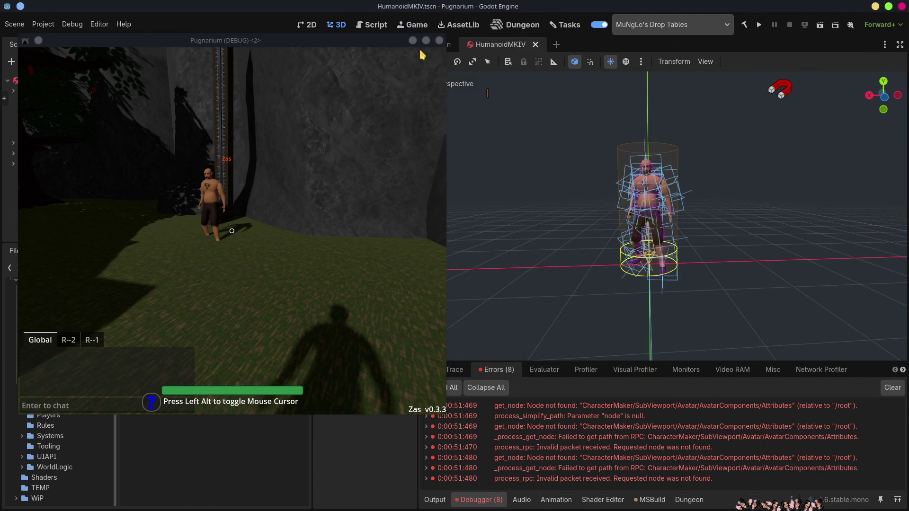
pyautogui.click(439, 41)
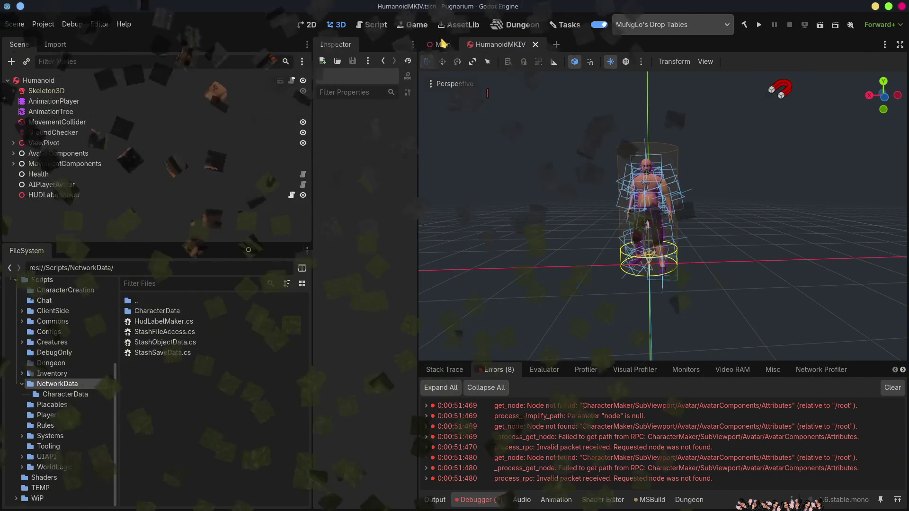
# Move the HUD Labelsystem and avatar step support cards into the 0.3.3 column on the Tasks board
pyautogui.click(568, 25)
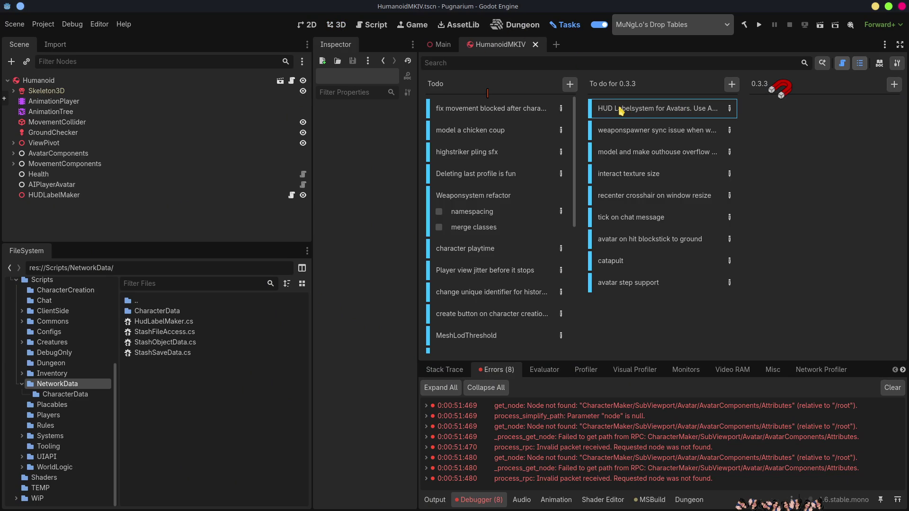
pyautogui.moveTo(621, 110)
pyautogui.mouseDown()
pyautogui.moveTo(752, 85)
pyautogui.moveTo(814, 113)
pyautogui.mouseUp()
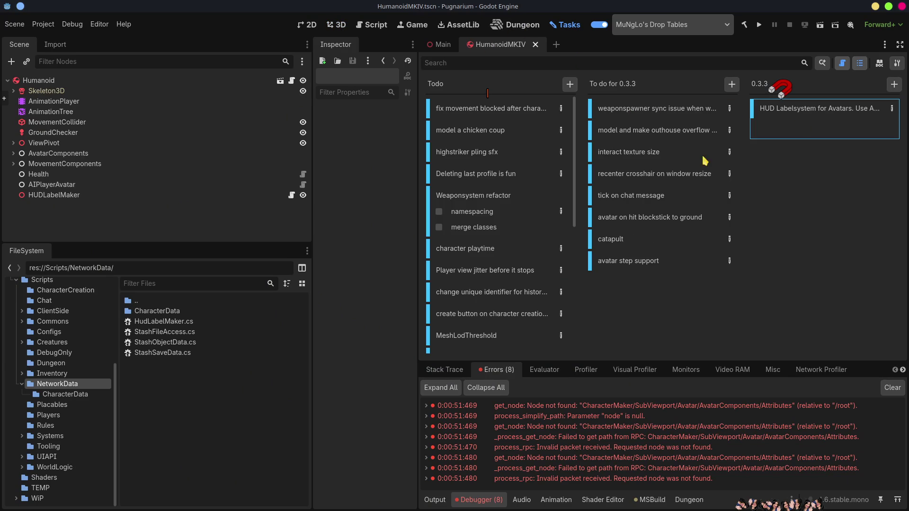
pyautogui.click(646, 136)
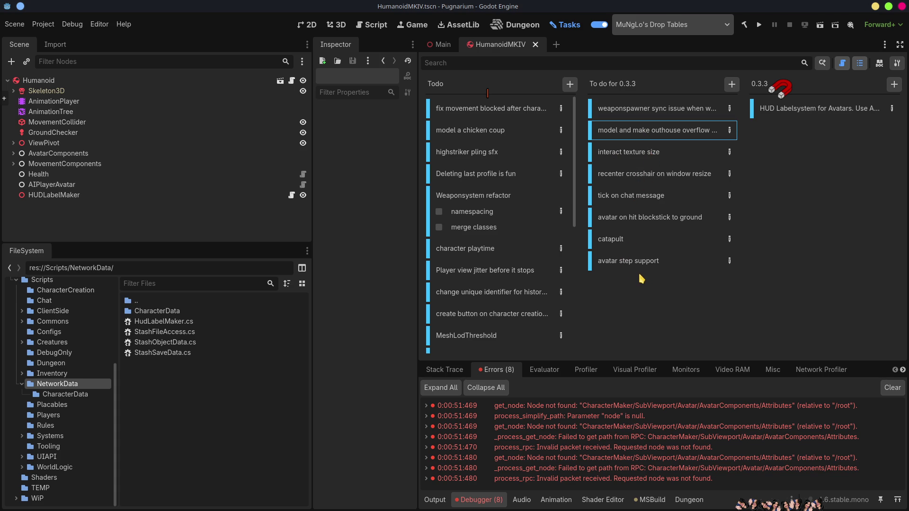
pyautogui.moveTo(633, 264)
pyautogui.mouseDown()
pyautogui.moveTo(736, 232)
pyautogui.moveTo(792, 159)
pyautogui.mouseUp()
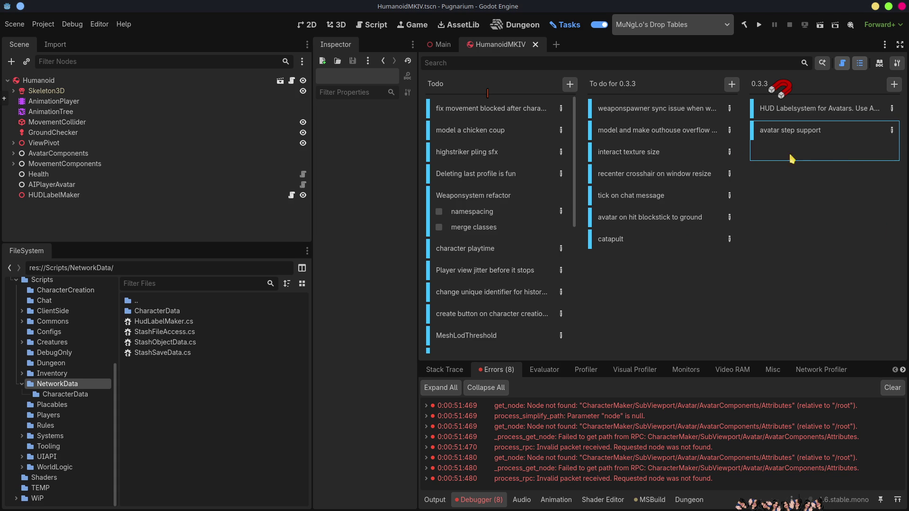
# Add 'clientside animations' and 'proper input for who its for' cards to To do for 0.3.3, then clear the errors
pyautogui.click(731, 85)
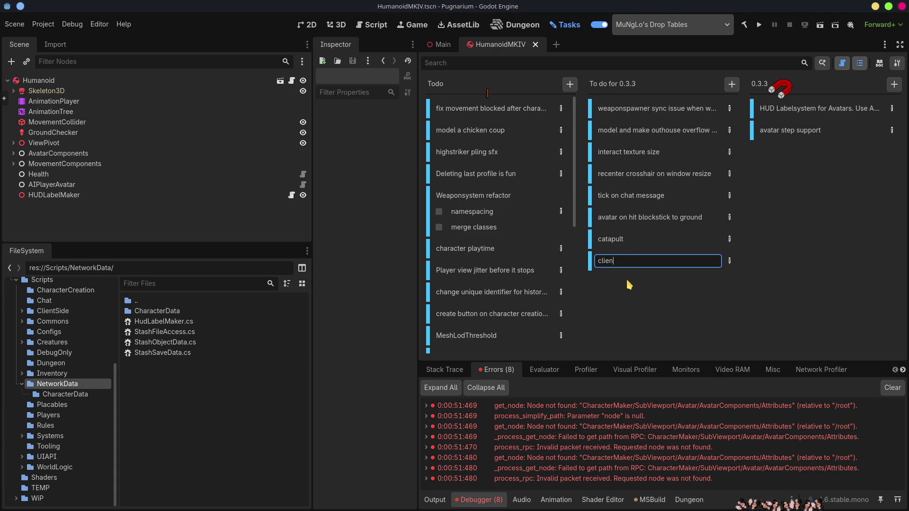
pyautogui.write('clientside animations')
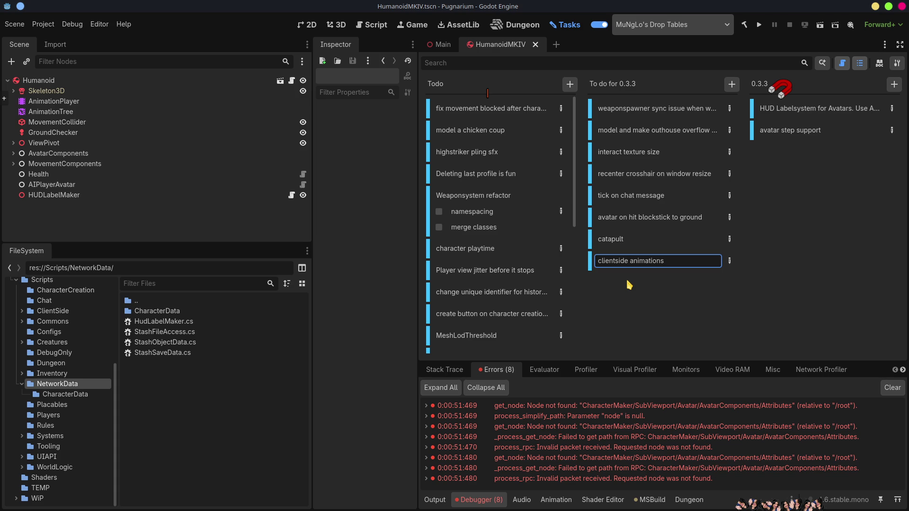
pyautogui.press('Return')
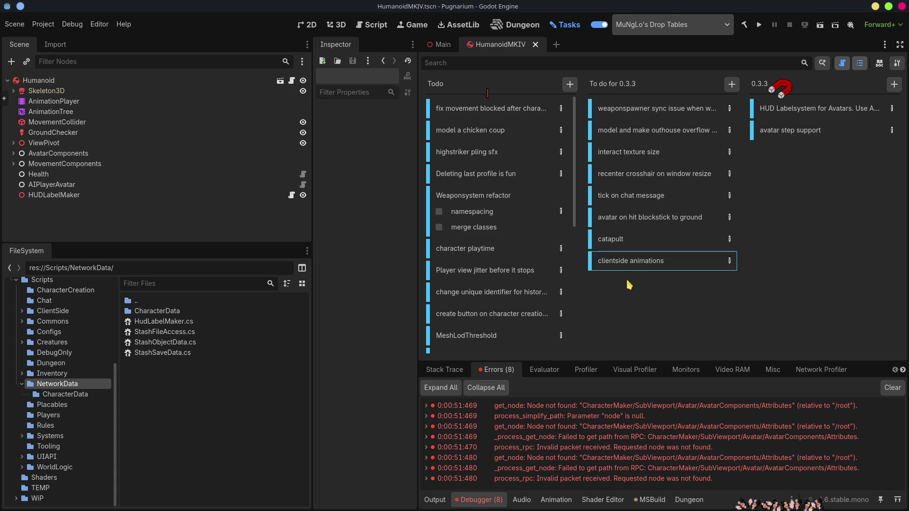
pyautogui.click(736, 83)
pyautogui.write('proper input')
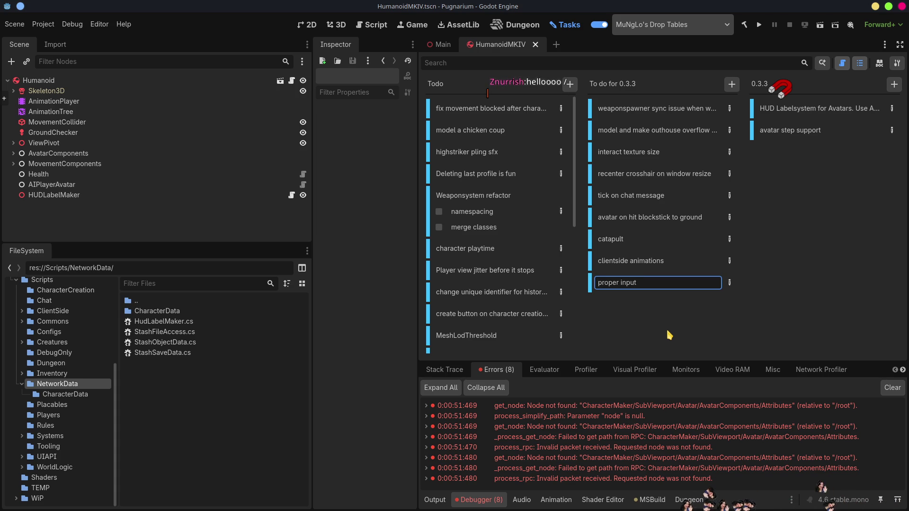
pyautogui.write('for who its for')
pyautogui.press('Return')
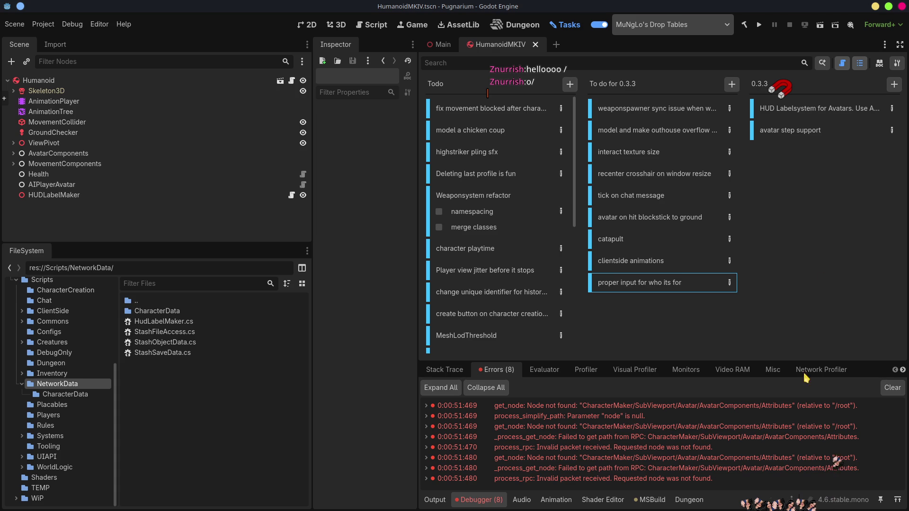
pyautogui.click(892, 388)
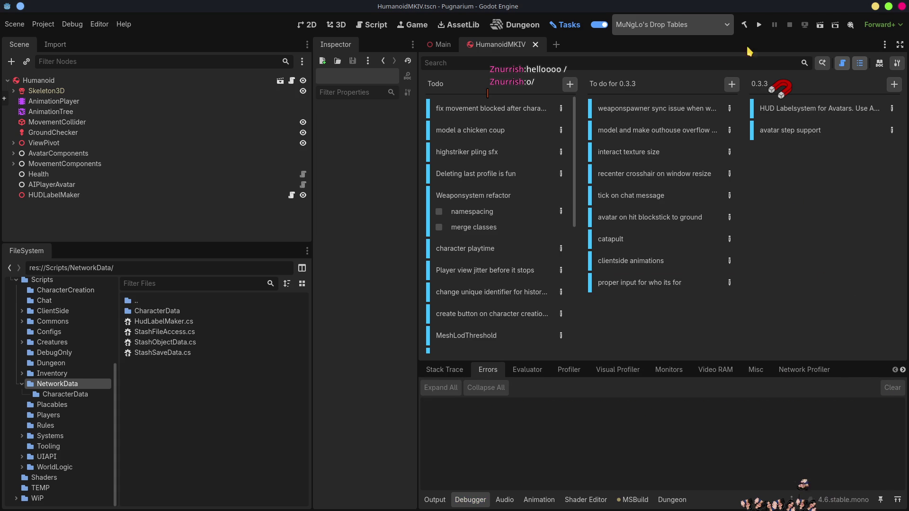
# Run Pugnarium, choose Host then Start Host, and enter the inn with the saved character
pyautogui.click(758, 24)
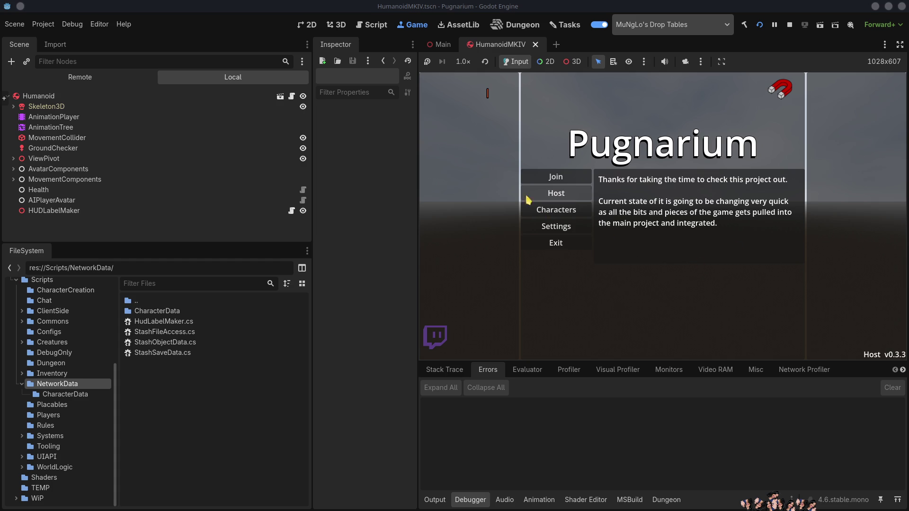
pyautogui.click(529, 192)
pyautogui.click(623, 175)
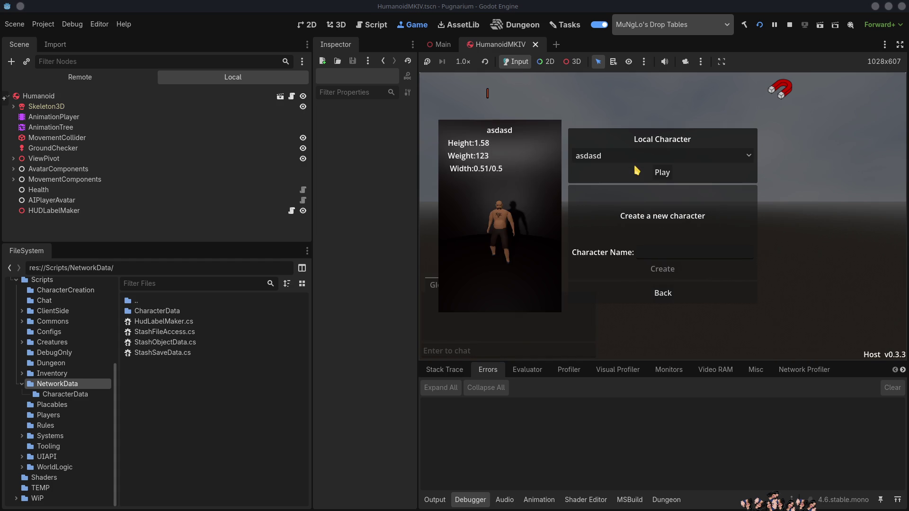
pyautogui.click(662, 171)
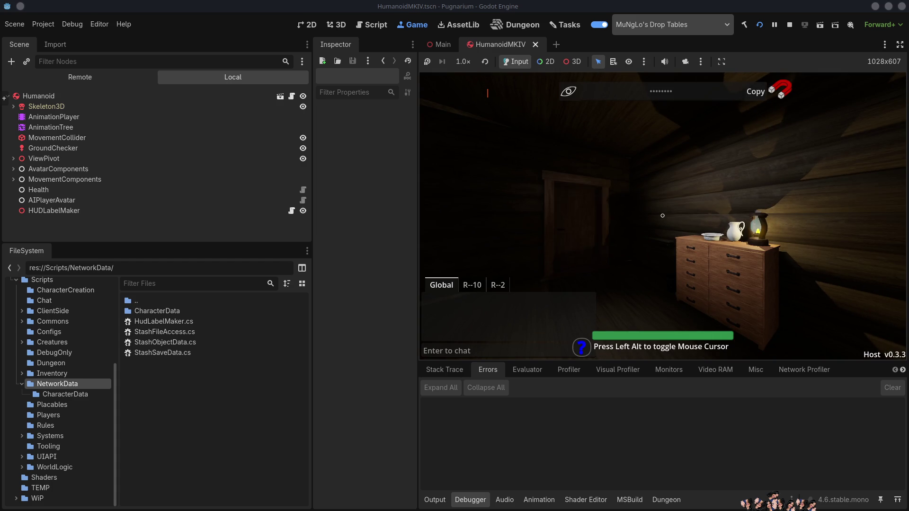
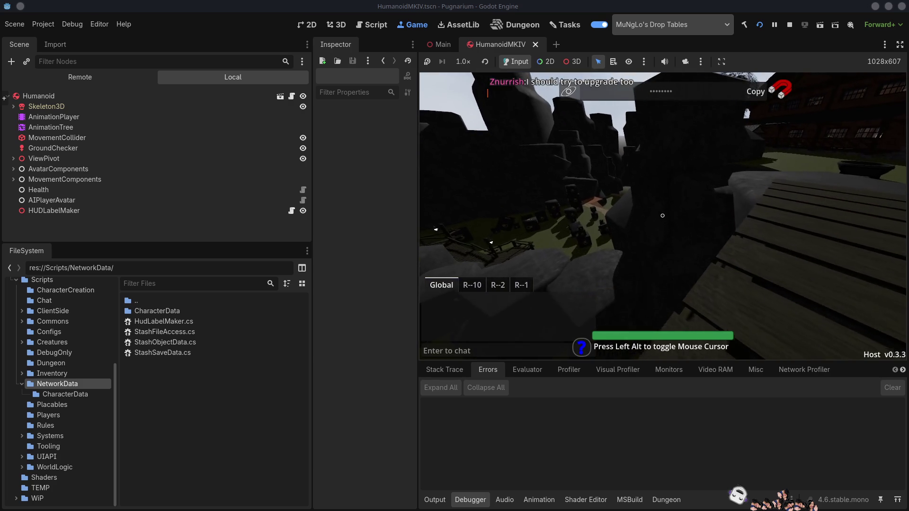
# Walk the player from the lawn into the tavern, up to the bar counter, and open the egg chest
pyautogui.press('w')
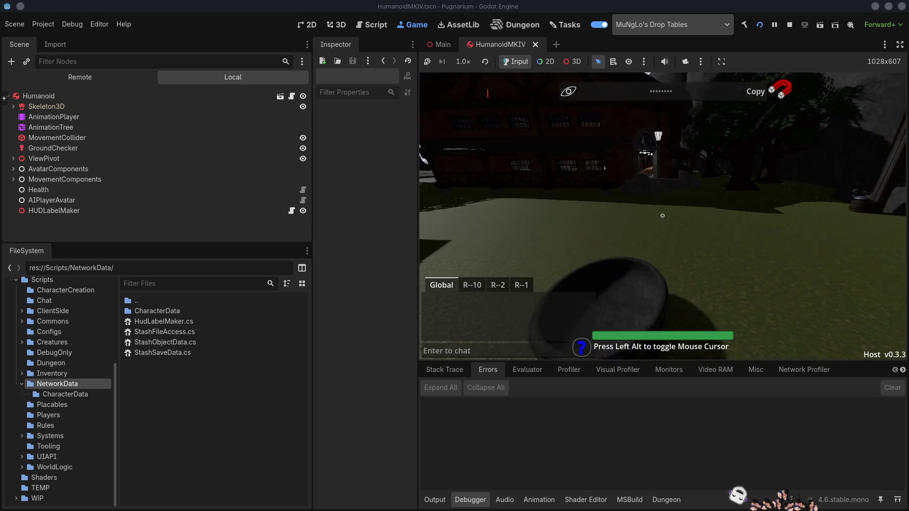
pyautogui.press('w')
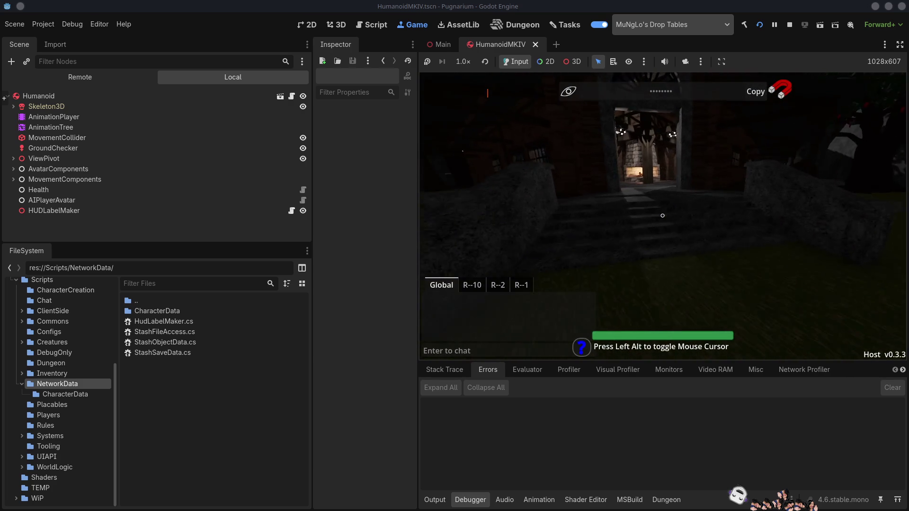
pyautogui.press('w')
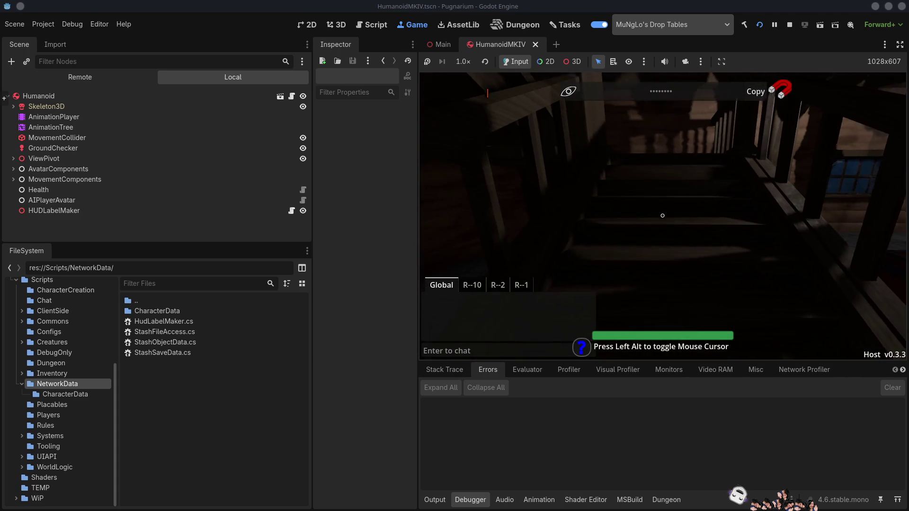
pyautogui.press('w')
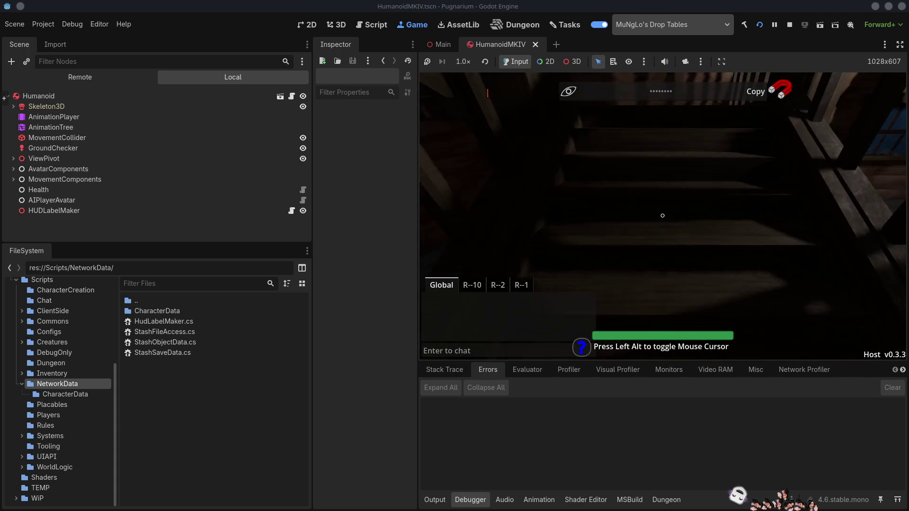
pyautogui.press('w')
pyautogui.press('w')
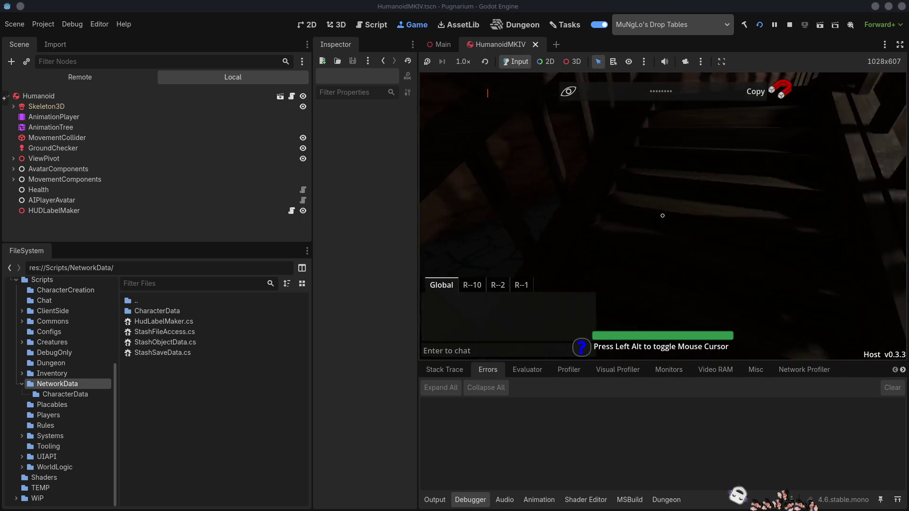
pyautogui.press('w')
pyautogui.press('w')
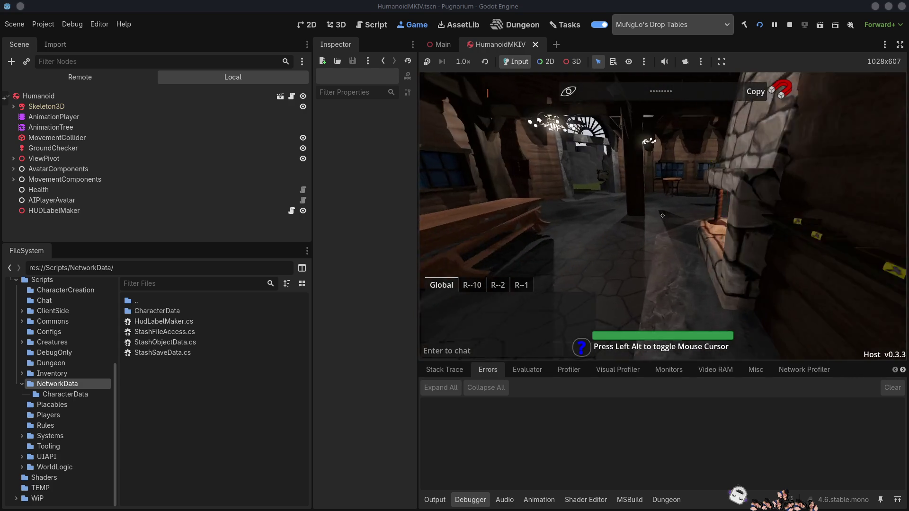
pyautogui.press('w')
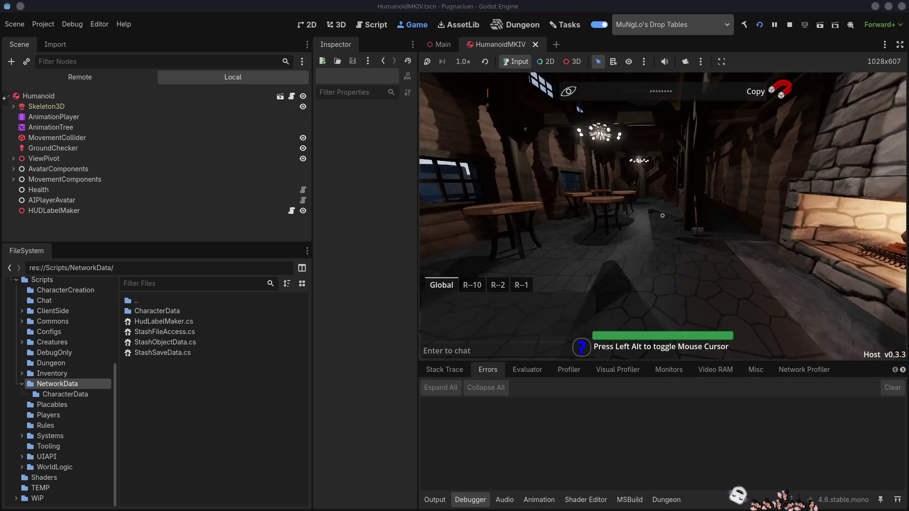
pyautogui.press('w')
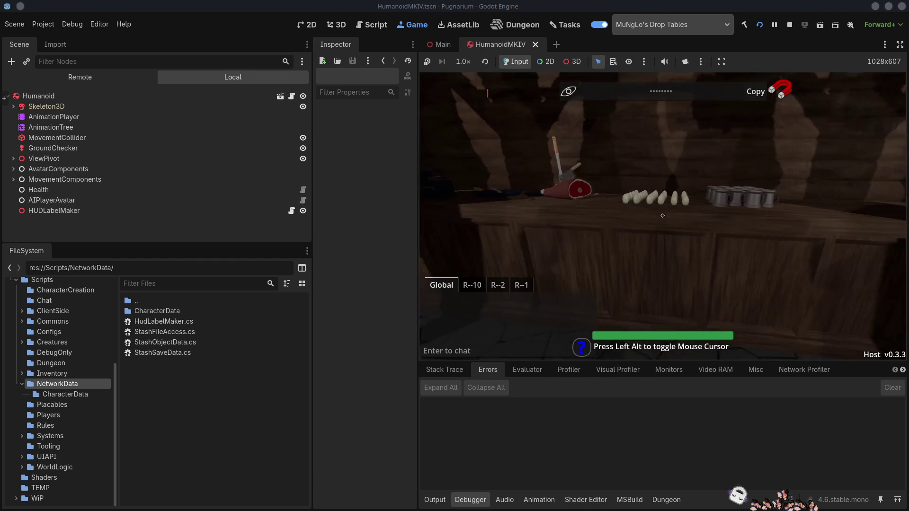
pyautogui.press('w')
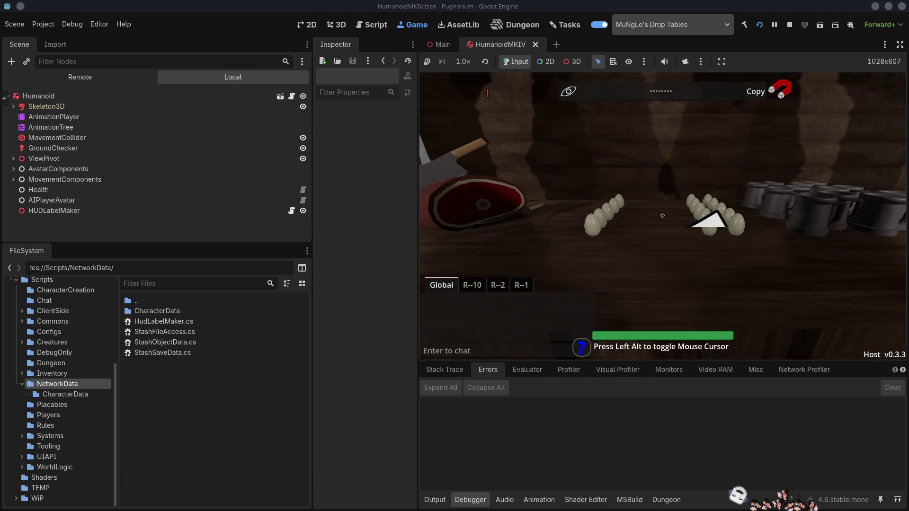
pyautogui.press('e')
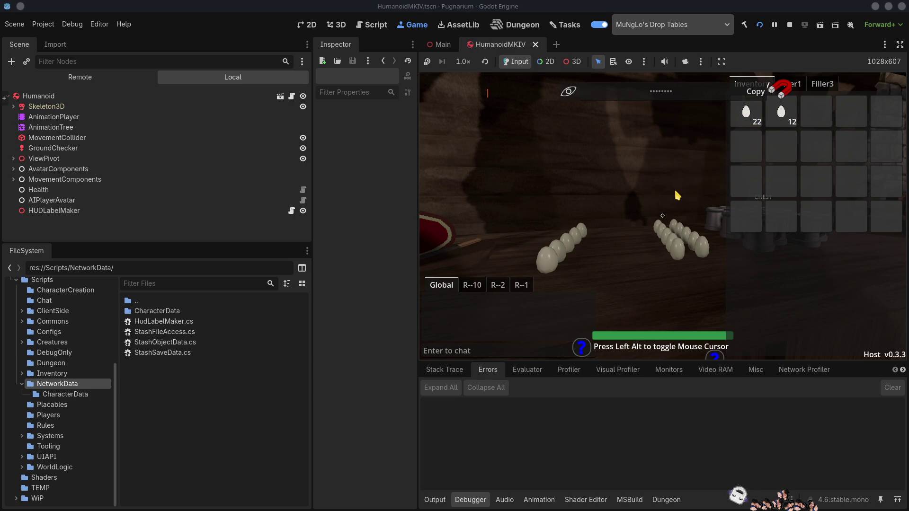
# Turn back and walk out of the tavern toward the large cauldron
pyautogui.press('alt')
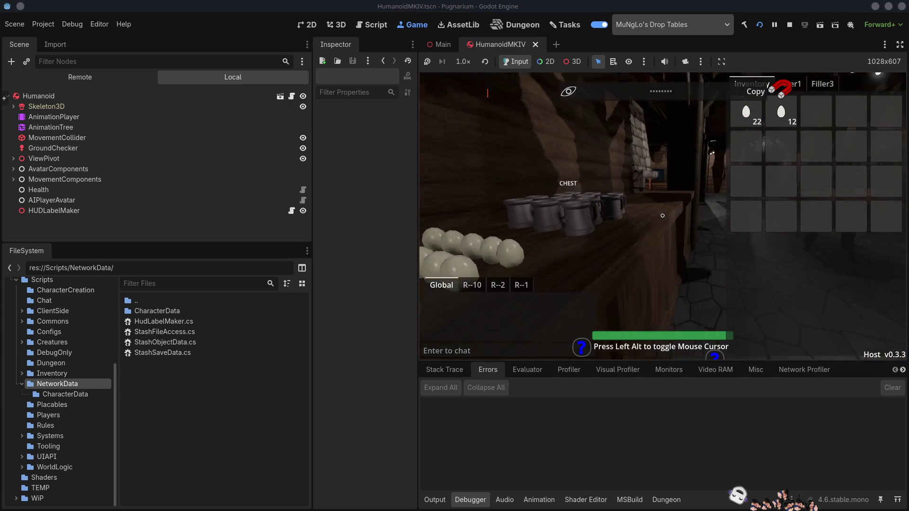
pyautogui.press('w')
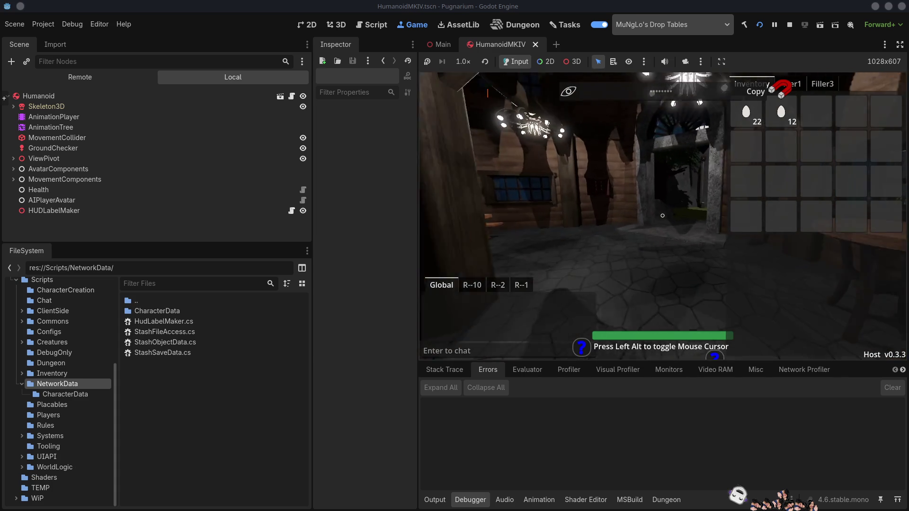
pyautogui.press('w')
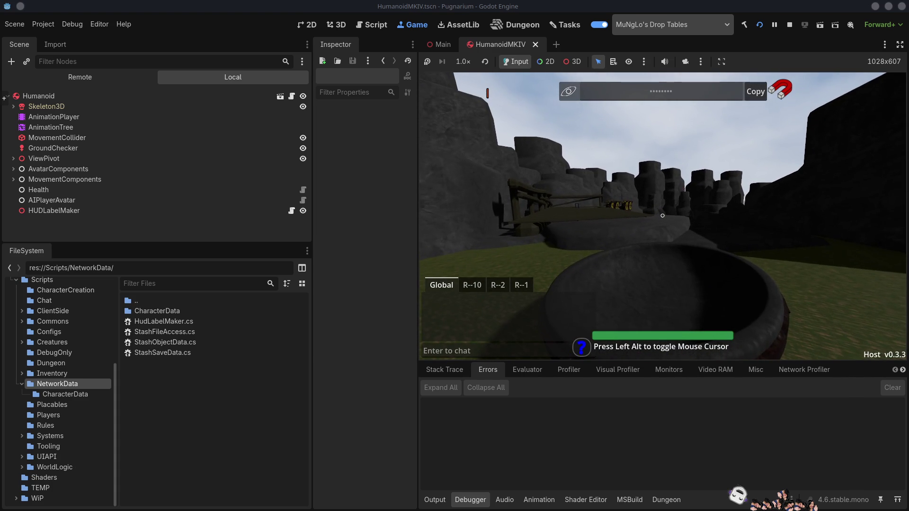
# Bring back the inventory at the cauldron and drag out the stack of 22 eggs
pyautogui.press('i')
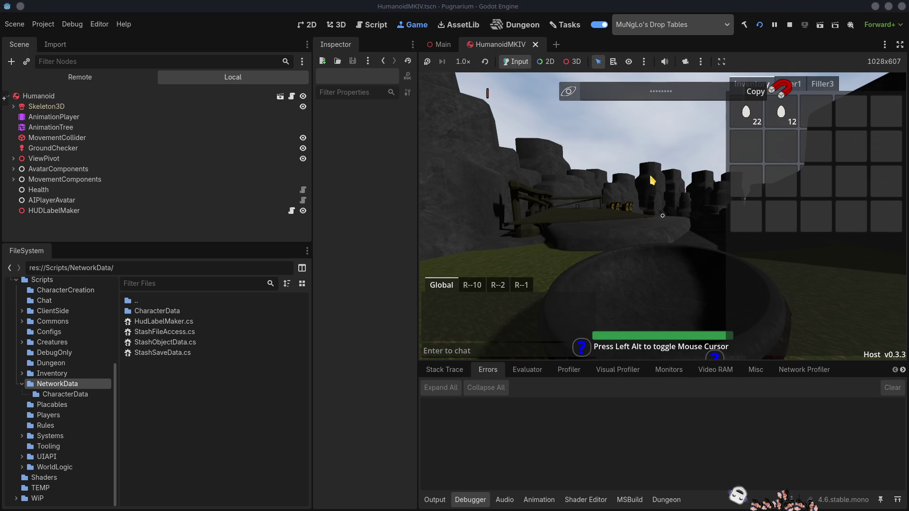
pyautogui.press('s')
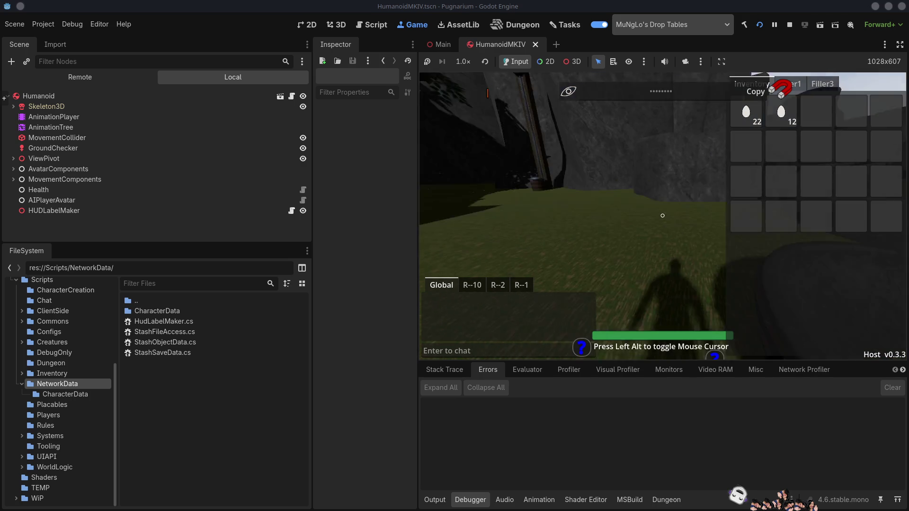
pyautogui.press('w')
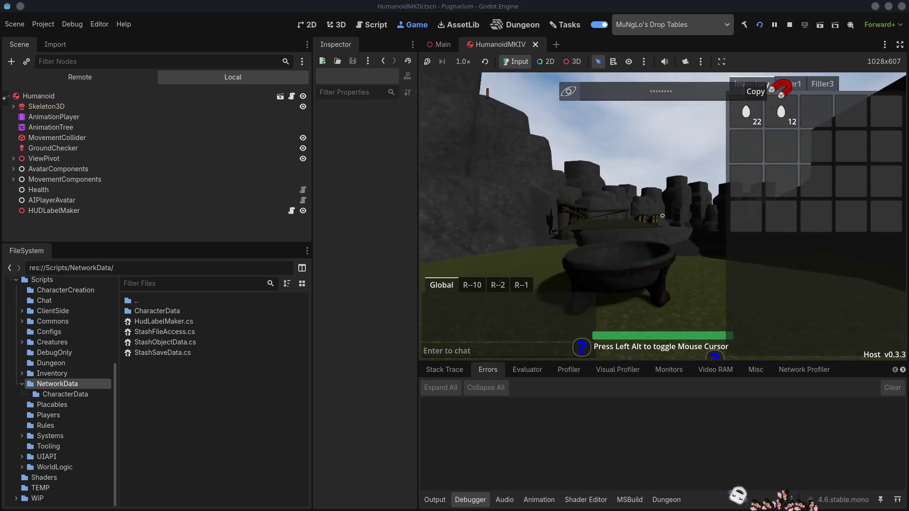
pyautogui.moveTo(769, 124)
pyautogui.moveTo(770, 124)
pyautogui.mouseDown()
pyautogui.moveTo(607, 175)
pyautogui.moveTo(653, 179)
pyautogui.moveTo(651, 199)
pyautogui.mouseUp()
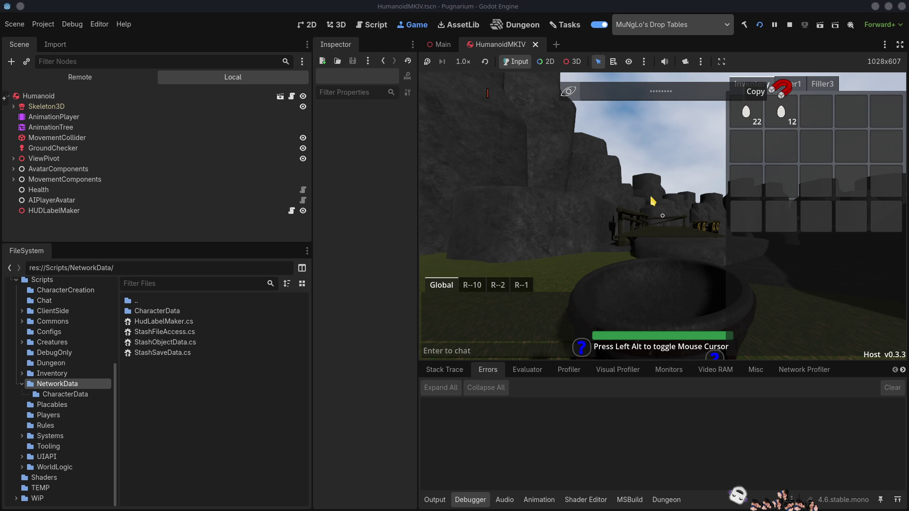
pyautogui.press('s')
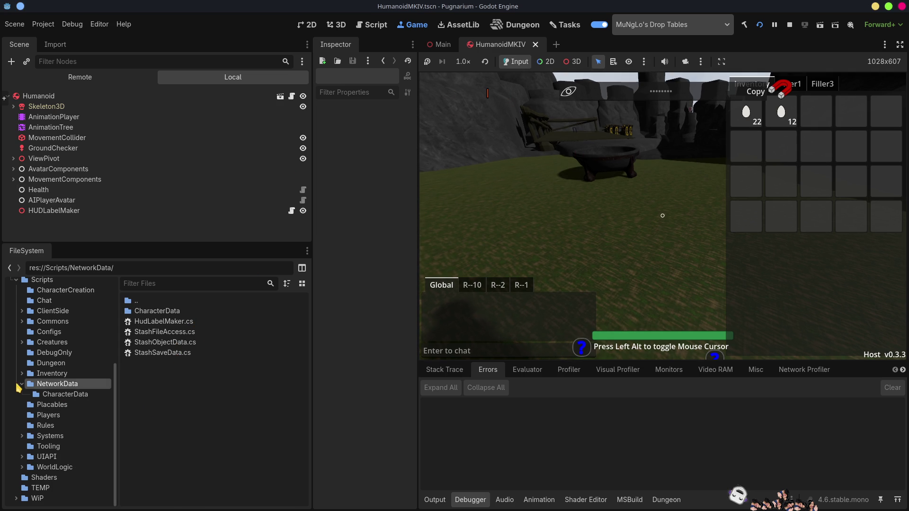
# Go from the Main scene through UIAPI and HudSystem to open the HUDWorldElements scene
pyautogui.click(22, 384)
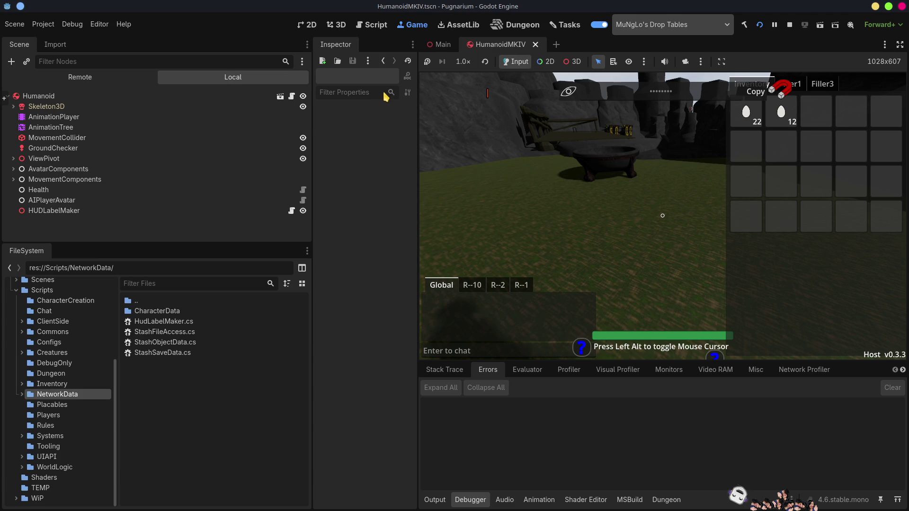
pyautogui.click(442, 44)
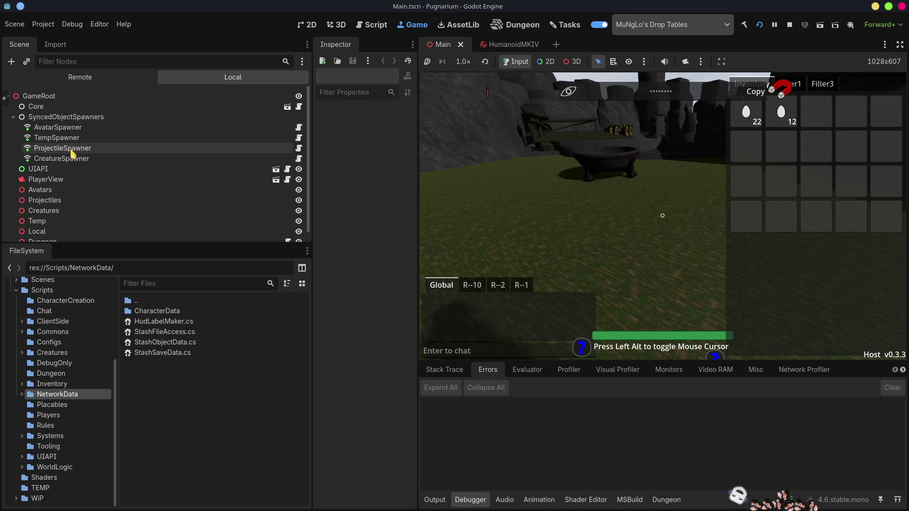
pyautogui.click(276, 169)
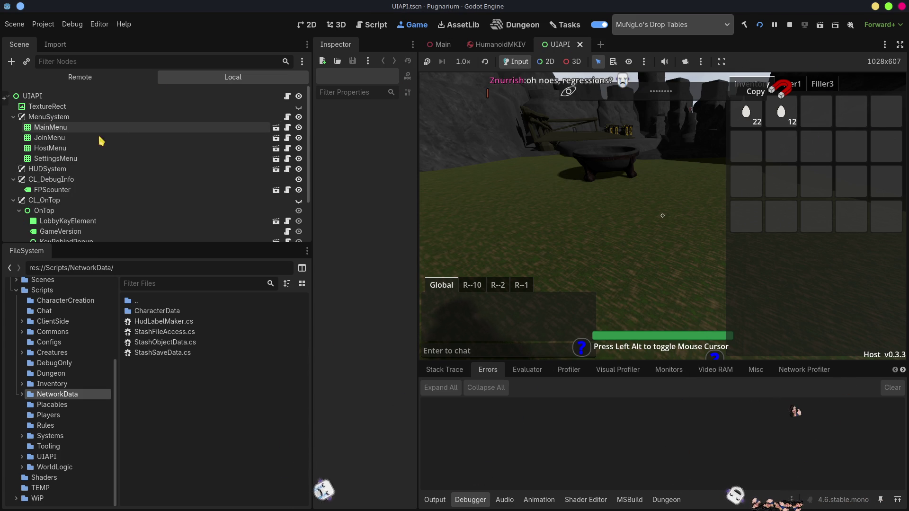
pyautogui.click(276, 169)
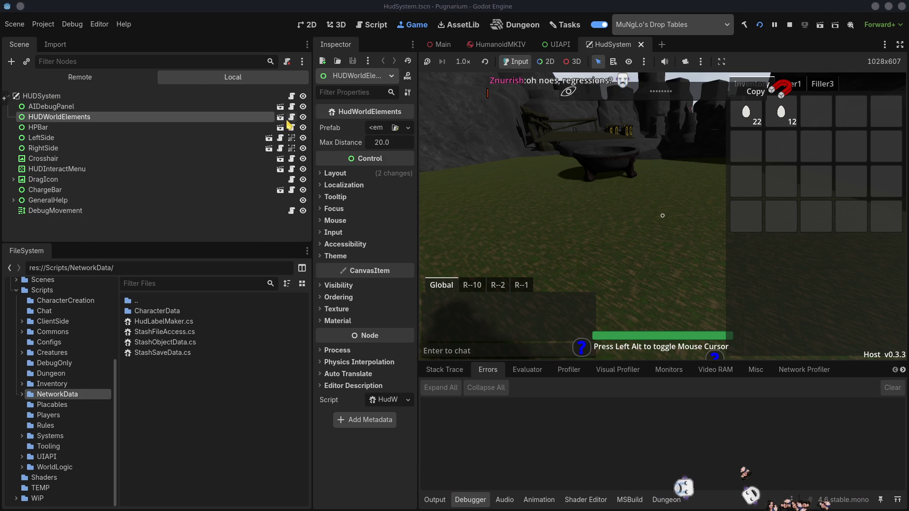
pyautogui.click(280, 118)
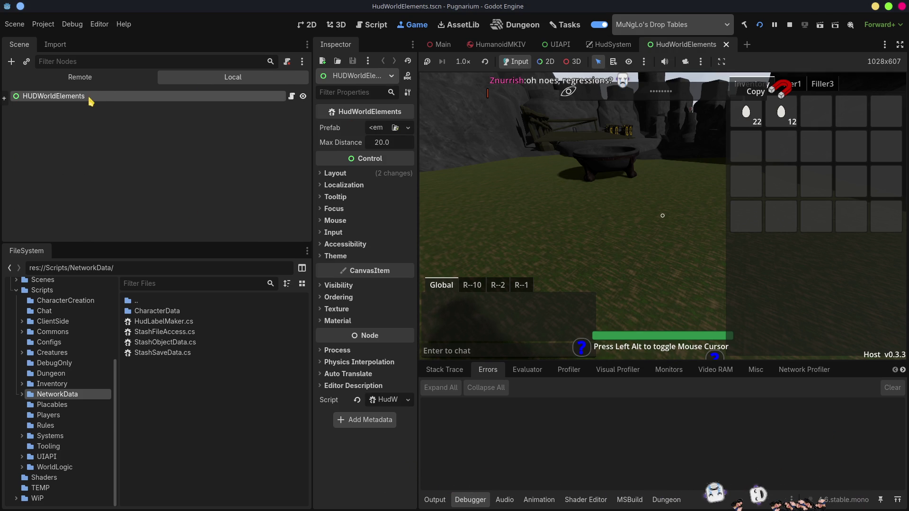
# Set HUDWorldElements' mouse filter to Ignore, then drop one egg onto the ground to test
pyautogui.click(327, 221)
pyautogui.click(381, 232)
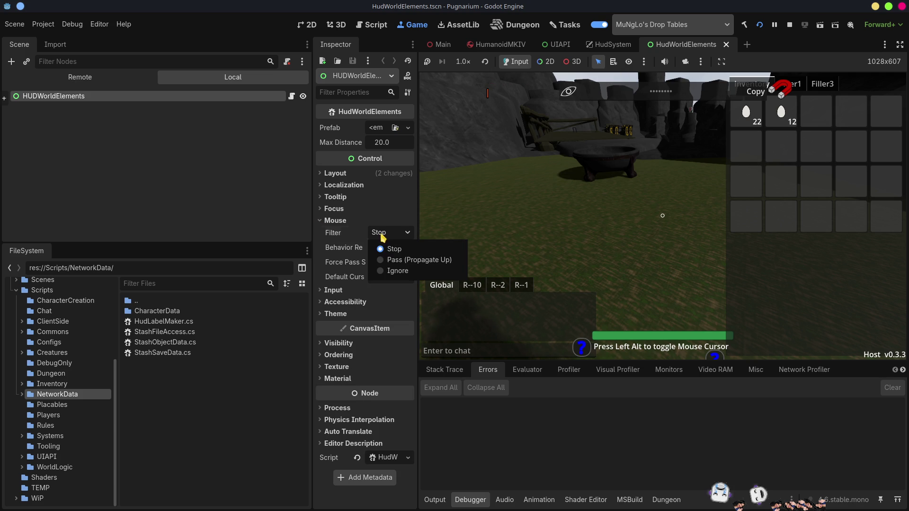
pyautogui.click(393, 270)
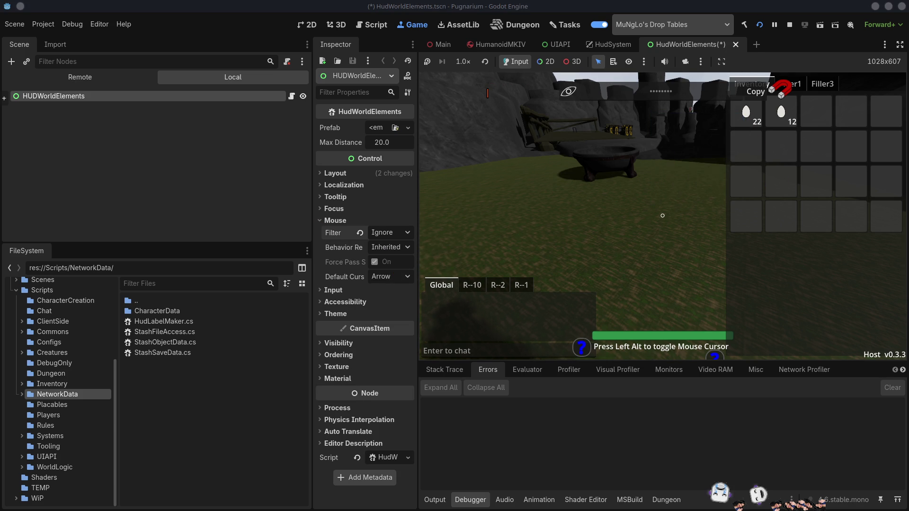
pyautogui.scroll(3, 664, 219)
pyautogui.moveTo(761, 118)
pyautogui.mouseDown()
pyautogui.moveTo(787, 162)
pyautogui.moveTo(781, 149)
pyautogui.moveTo(677, 182)
pyautogui.mouseUp()
# Pick the dropped egg back up, throw four eggs into the world, then stop the game with F8
pyautogui.press('alt')
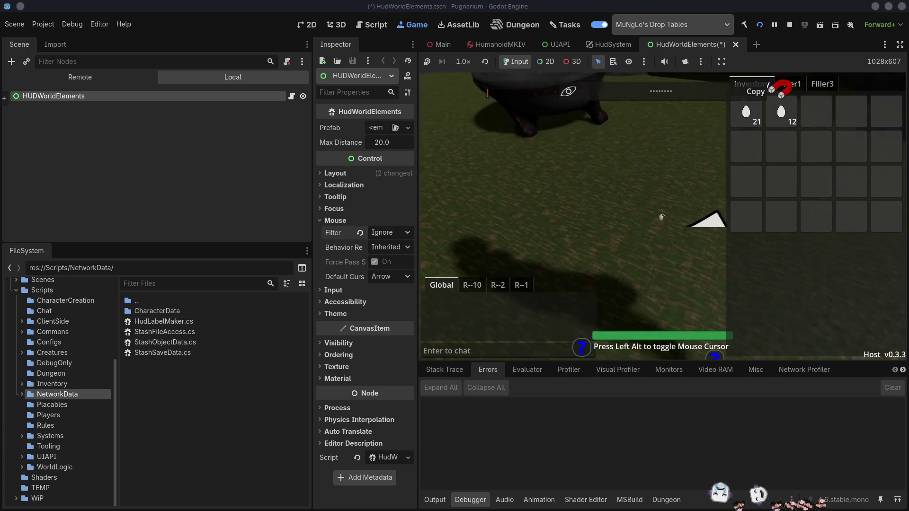
pyautogui.press('e')
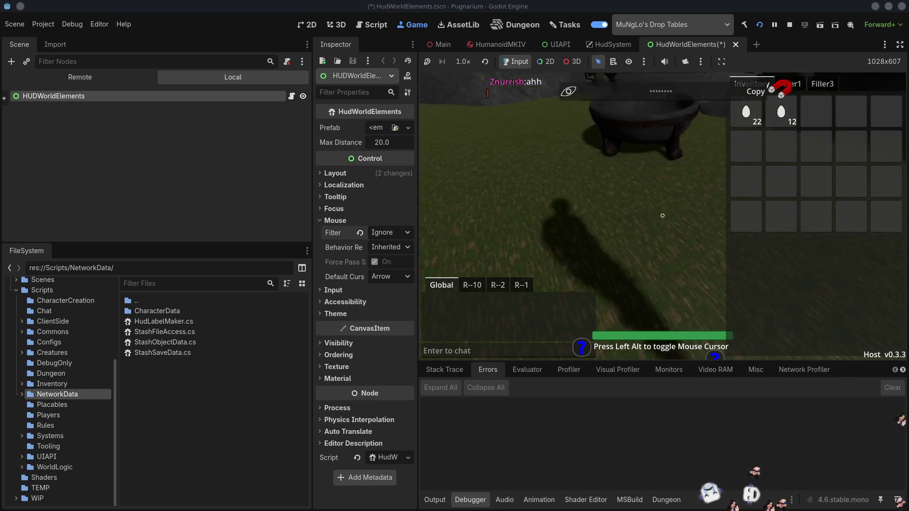
pyautogui.press('alt')
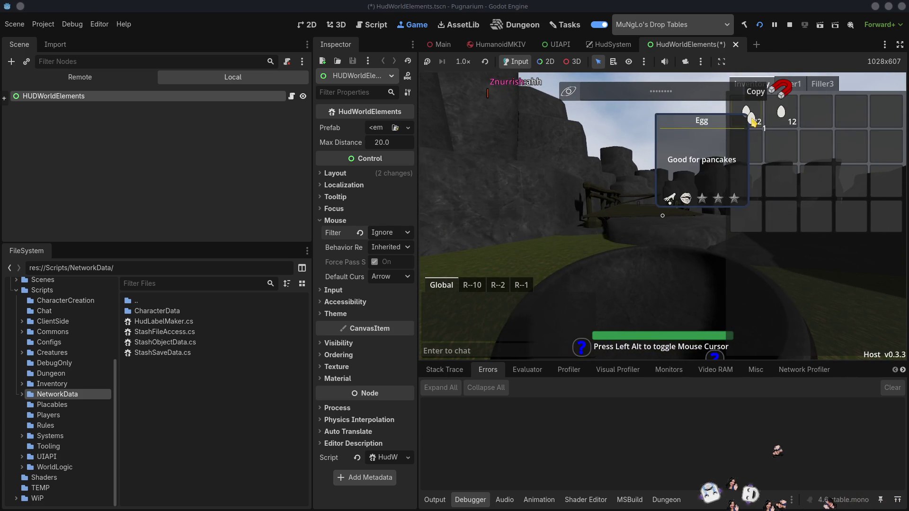
pyautogui.moveTo(664, 221); pyautogui.dragTo(616, 148)
pyautogui.click(616, 148)
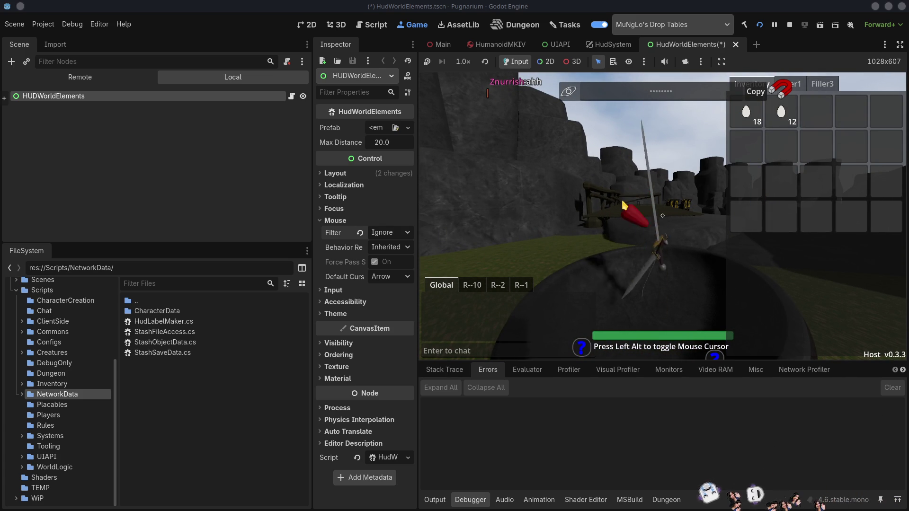
pyautogui.moveTo(732, 130)
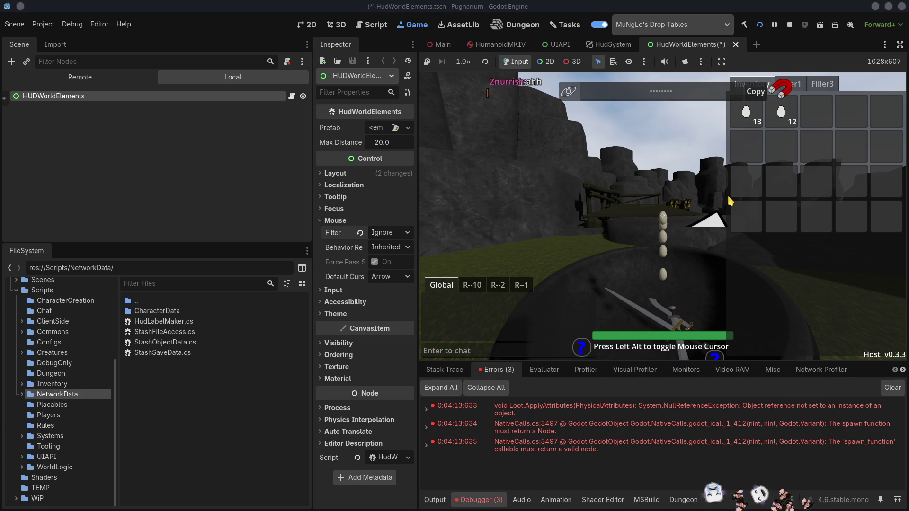
pyautogui.press('F8')
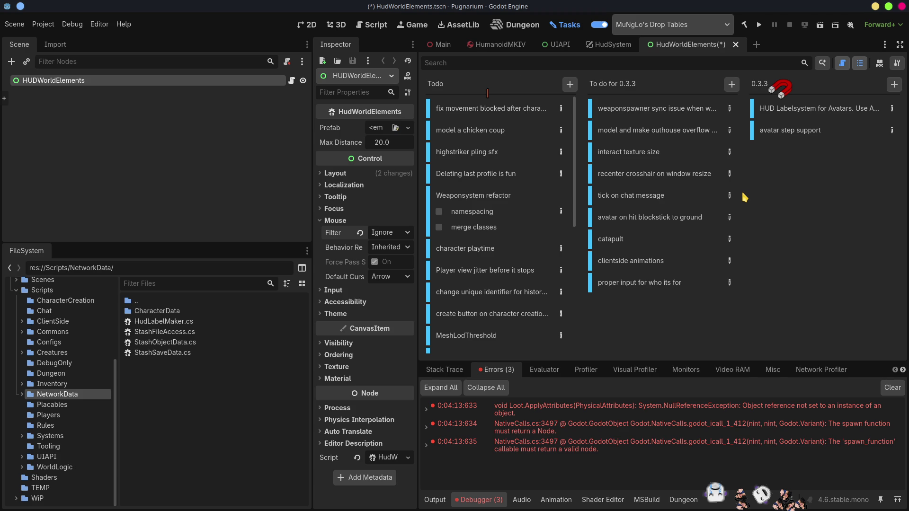
# Save the HUDWorldElements scene and narrow the left dock to give the Inspector more room
pyautogui.hotkey('ctrl', 's')
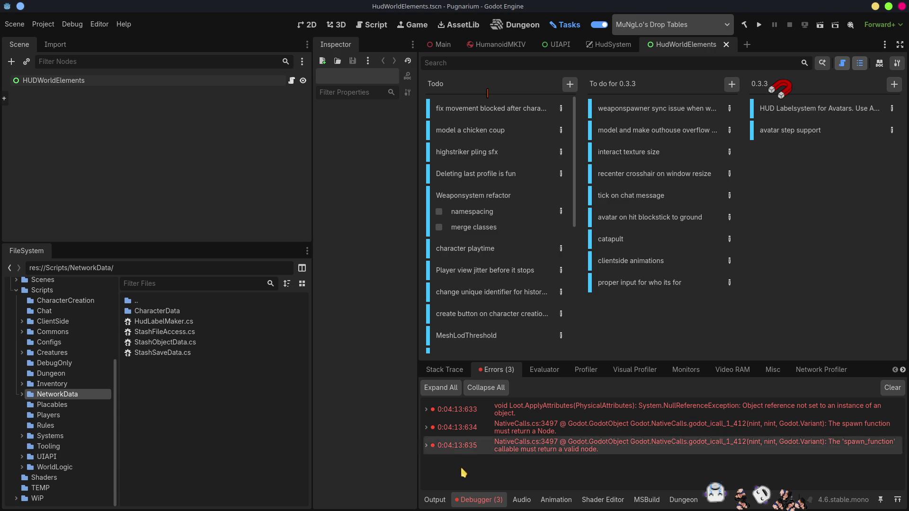
pyautogui.moveTo(313, 227); pyautogui.dragTo(227, 228)
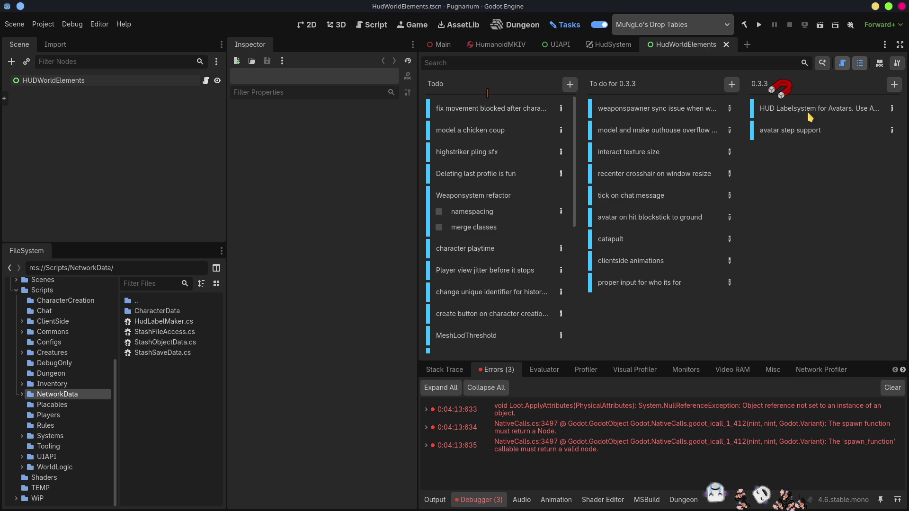
pyautogui.click(779, 90)
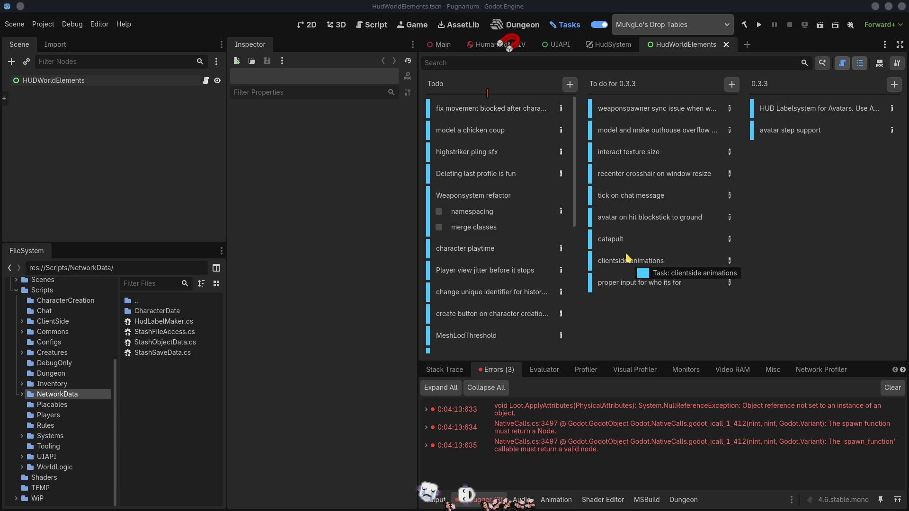
# Move the 'tick on chat message' task into the Todo column
pyautogui.click(634, 195)
pyautogui.moveTo(611, 196)
pyautogui.mouseDown()
pyautogui.moveTo(544, 189)
pyautogui.moveTo(473, 152)
pyautogui.mouseUp()
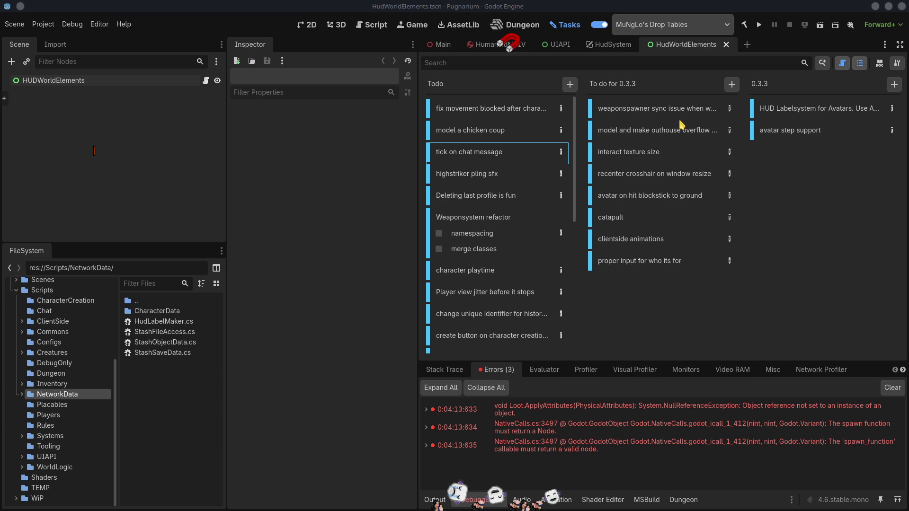
# Filter the FileSystem for 'cross' and open HudCrosshair.cs in the external code editor
pyautogui.click(140, 284)
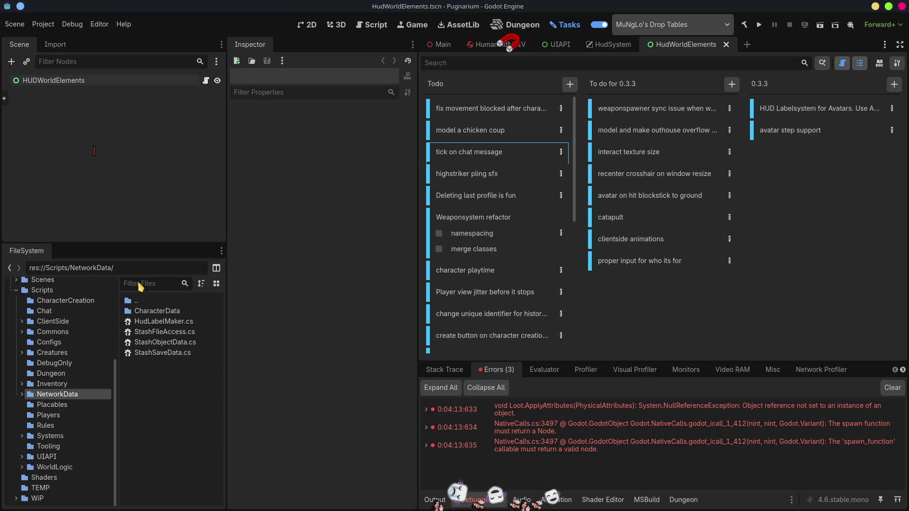
pyautogui.write('cros')
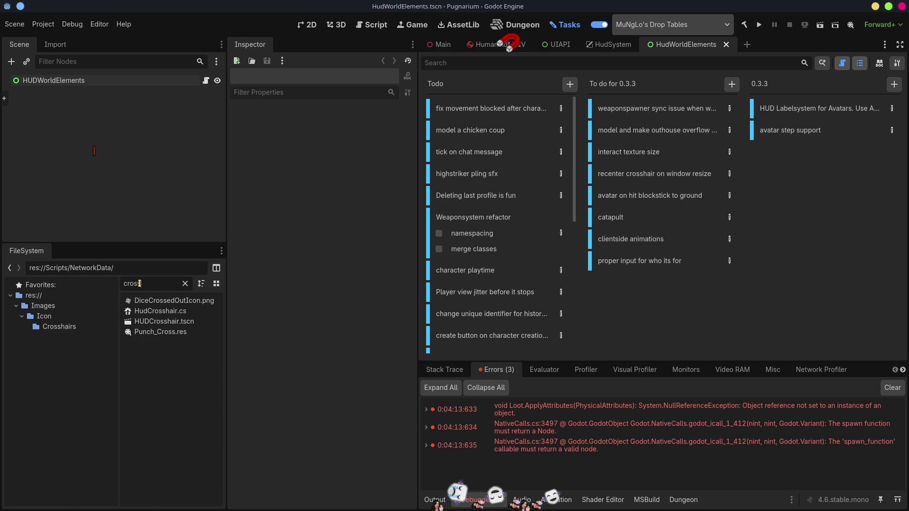
pyautogui.write('s')
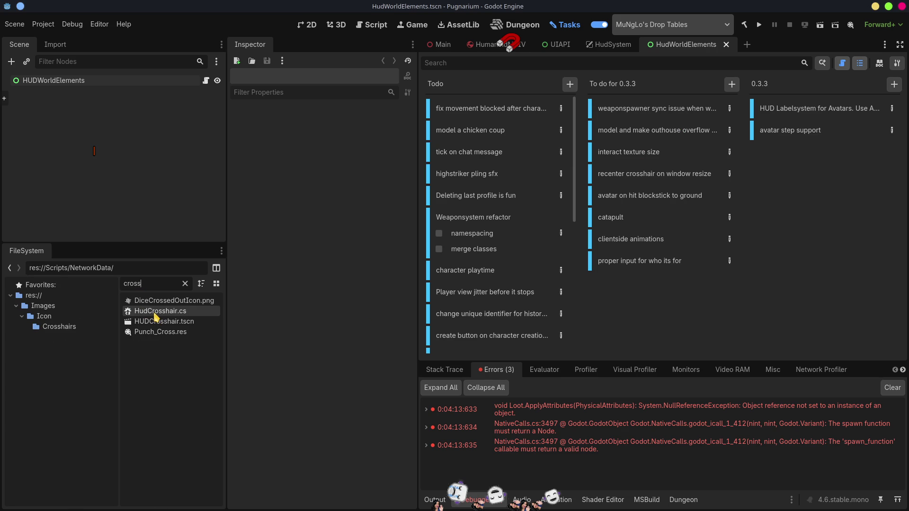
pyautogui.doubleClick(155, 312)
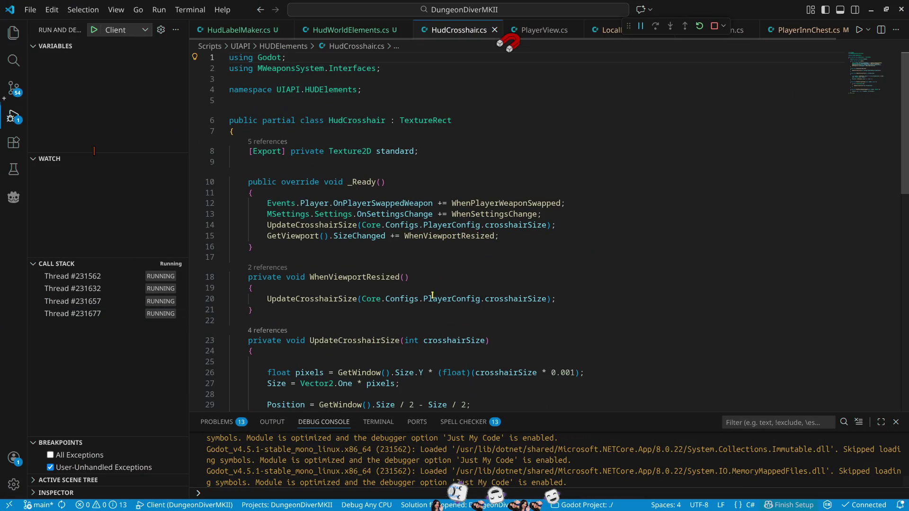
# Review where WhenViewportResized and UpdateCrosshairSize are used in HudCrosshair.cs
pyautogui.doubleClick(458, 235)
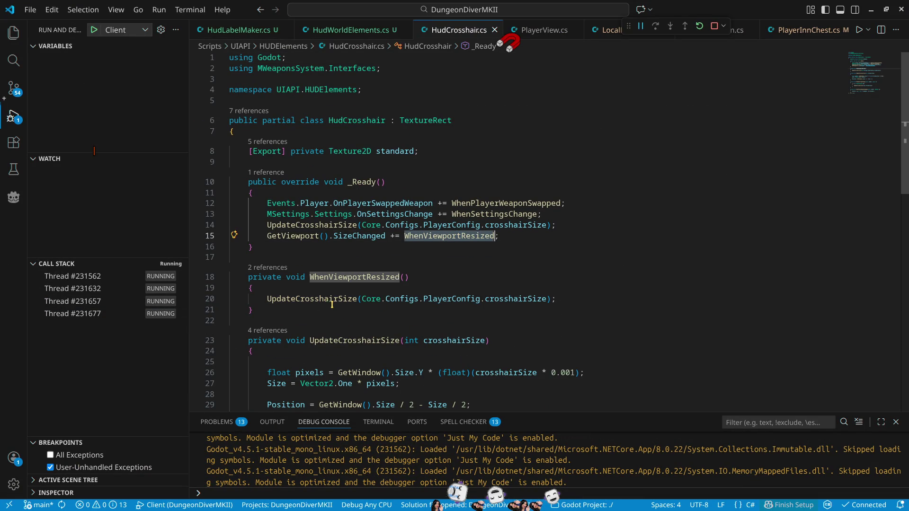
pyautogui.click(332, 305)
pyautogui.scroll(-3, 332, 304)
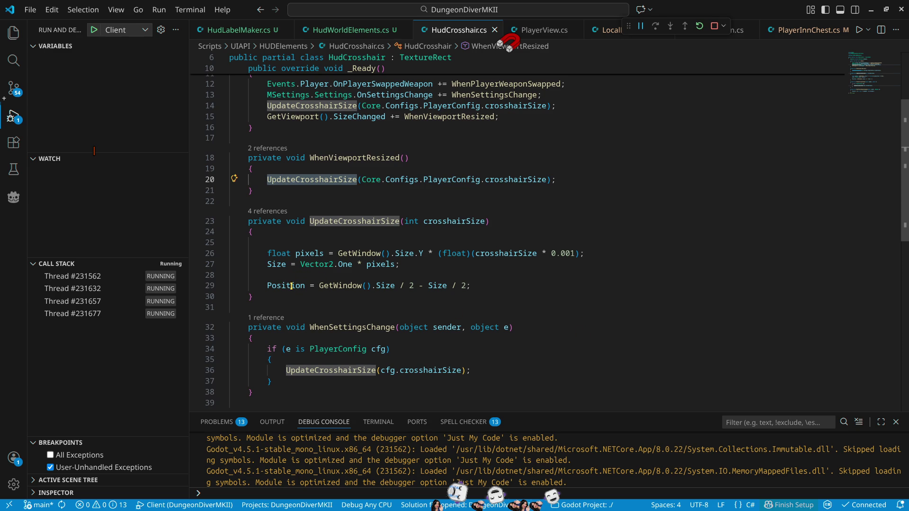
pyautogui.moveTo(291, 286)
pyautogui.scroll(5, 494, 290)
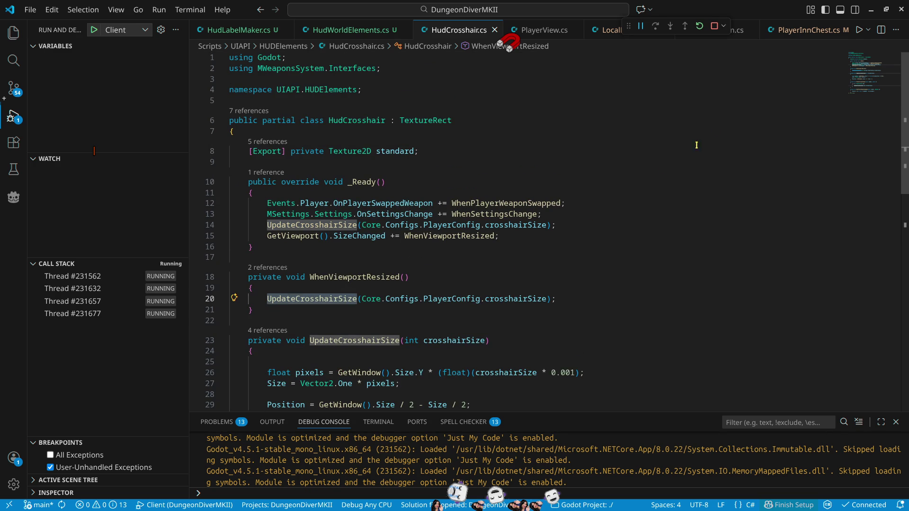
# Stop the debug session, close the terminal, and minimize VS Code to return to Godot
pyautogui.click(714, 26)
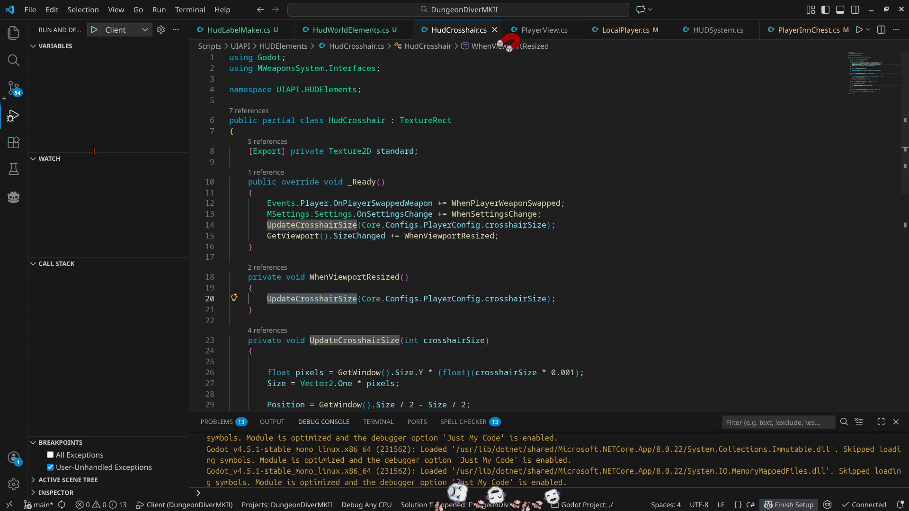
pyautogui.hotkey('alt', 'Tab')
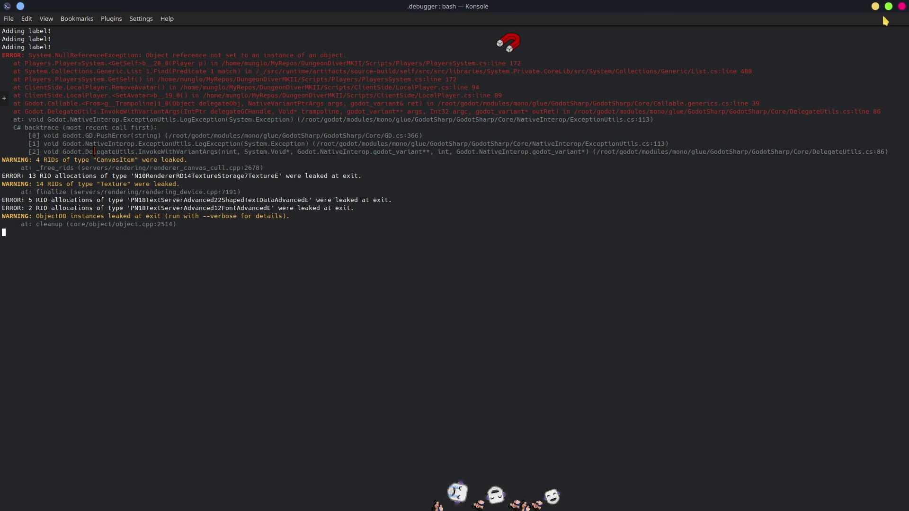
pyautogui.click(902, 7)
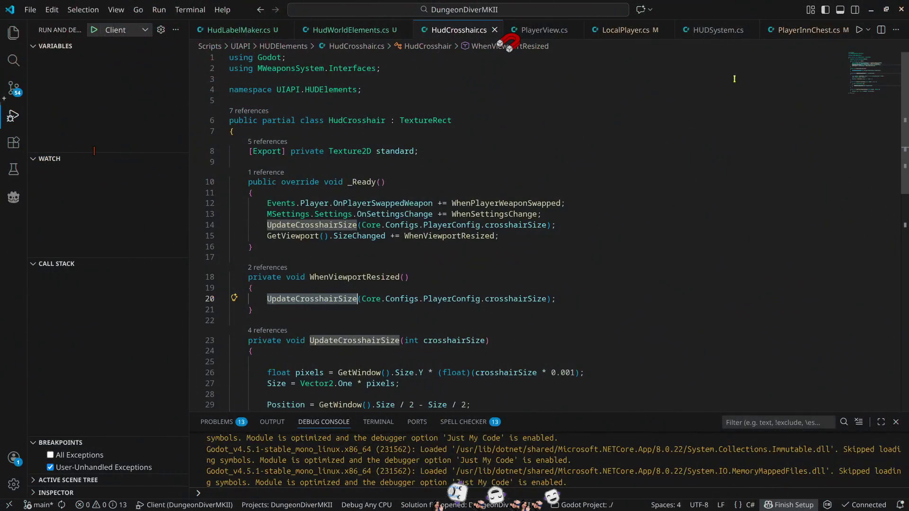
pyautogui.click(870, 9)
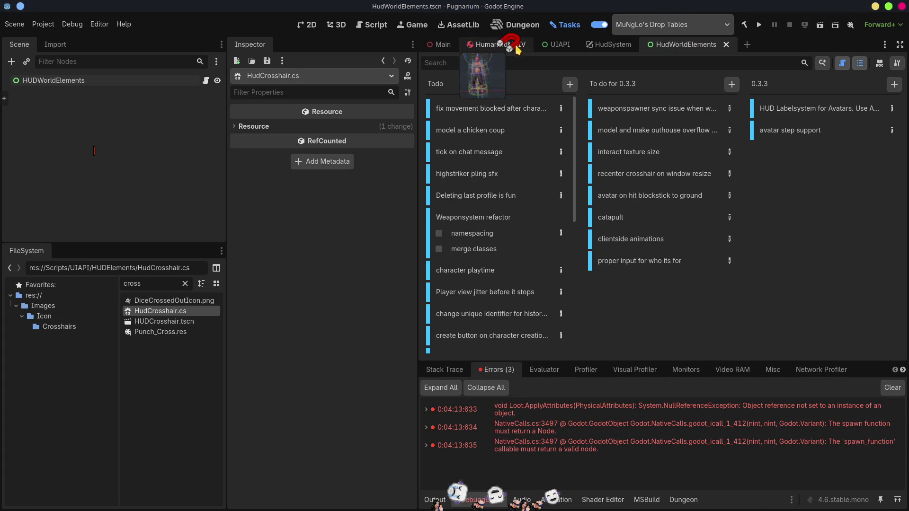
# In the Game view, enable Make Game Workspace Floating on Next Play and run the game
pyautogui.click(397, 23)
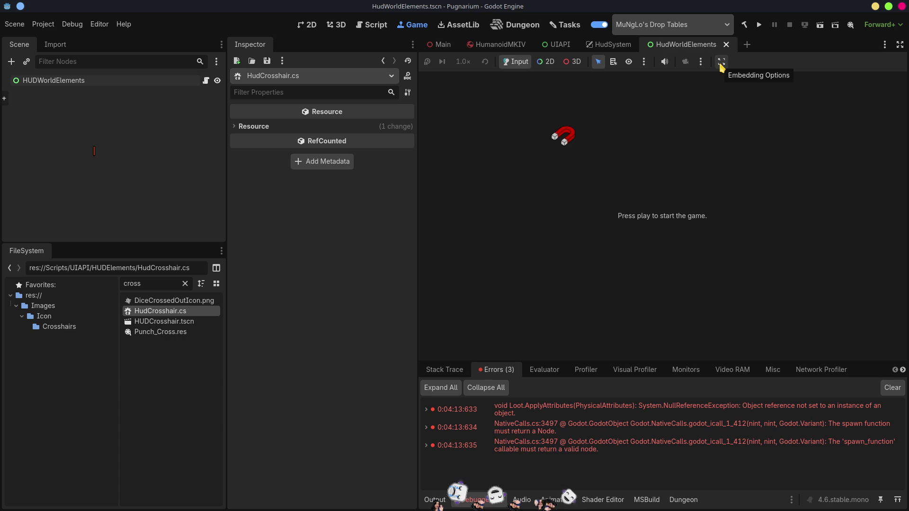
pyautogui.click(700, 61)
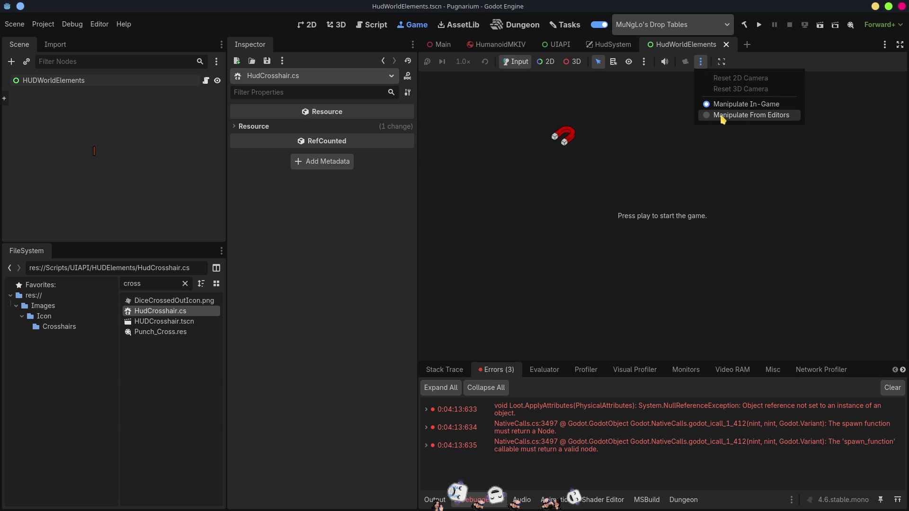
pyautogui.click(651, 105)
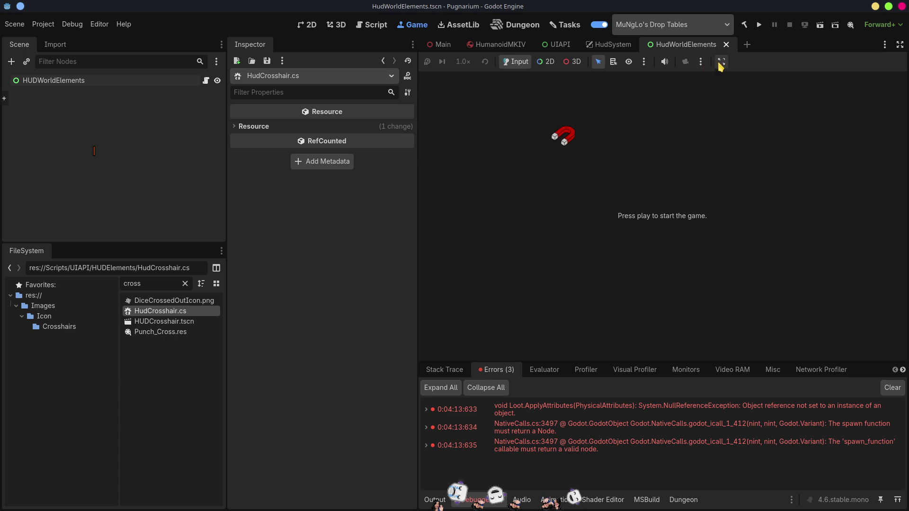
pyautogui.click(720, 63)
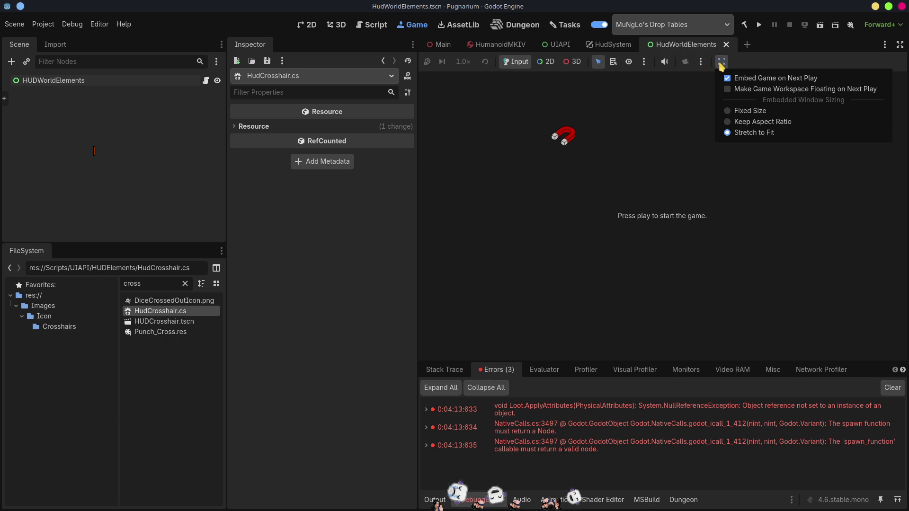
pyautogui.click(731, 91)
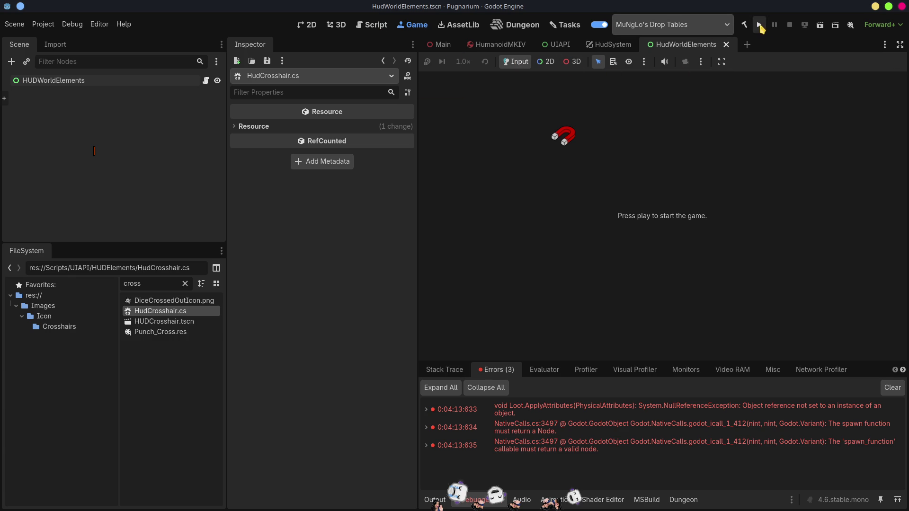
pyautogui.click(759, 27)
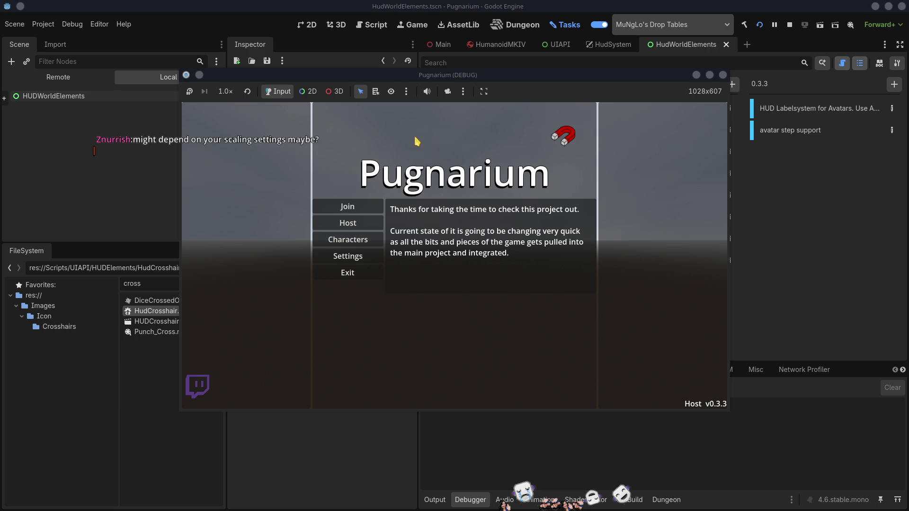
# Open and close the in-game side menu's emote settings, then start hosting a game
pyautogui.click(436, 80)
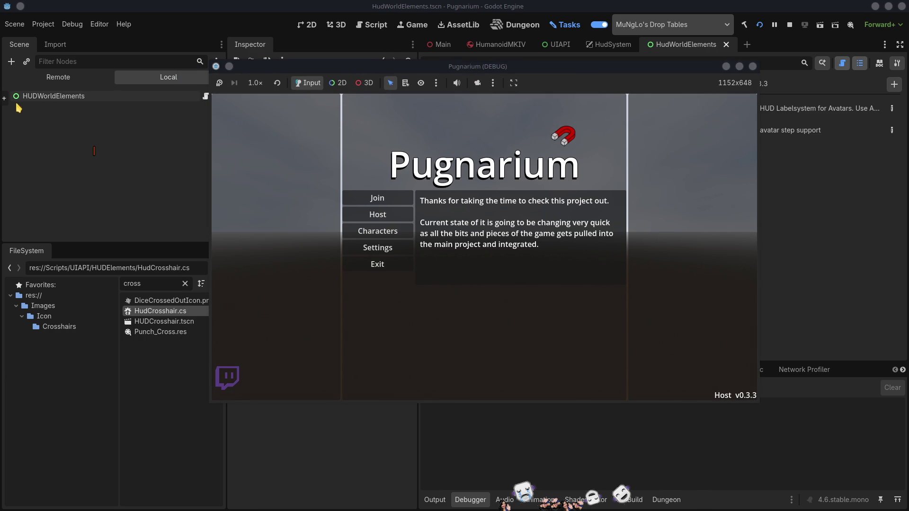
pyautogui.moveTo(6, 102)
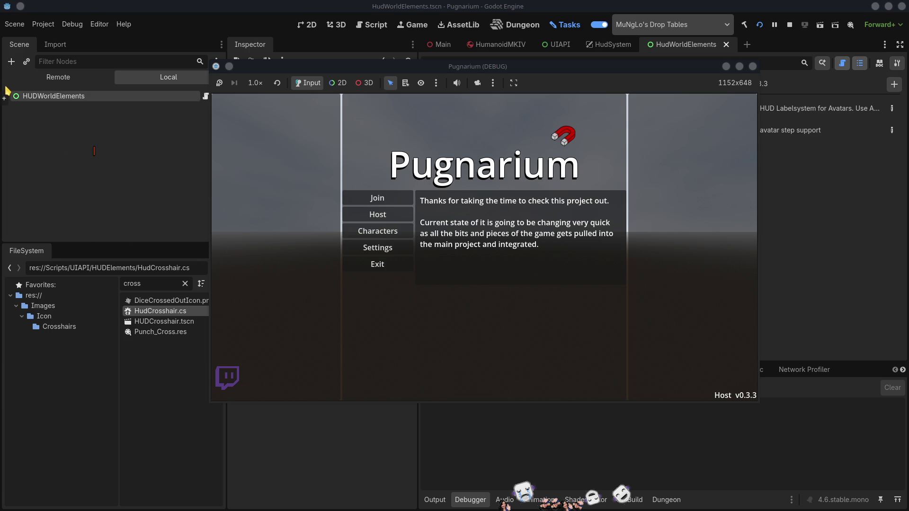
pyautogui.click(6, 100)
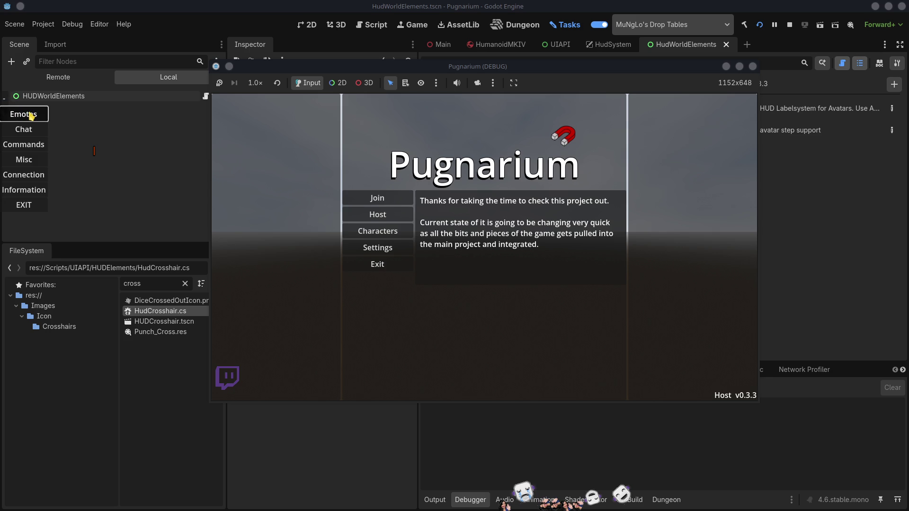
pyautogui.click(31, 116)
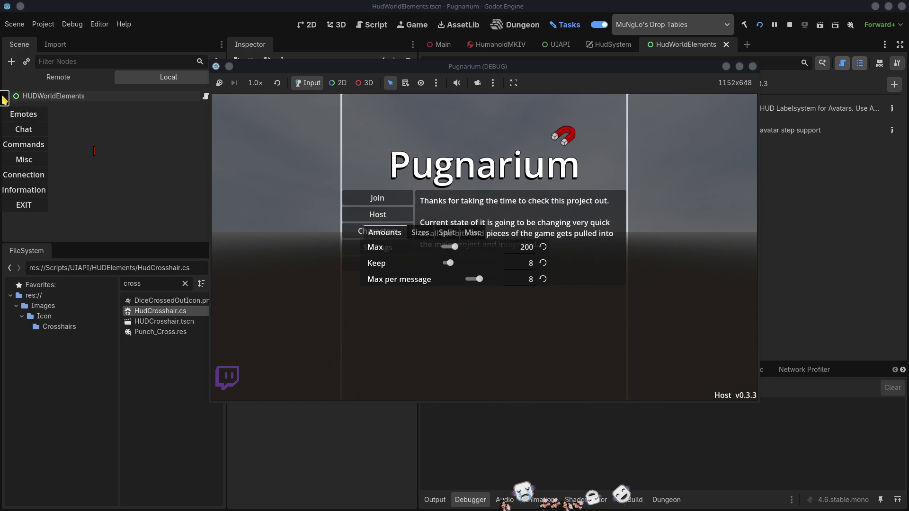
pyautogui.click(5, 98)
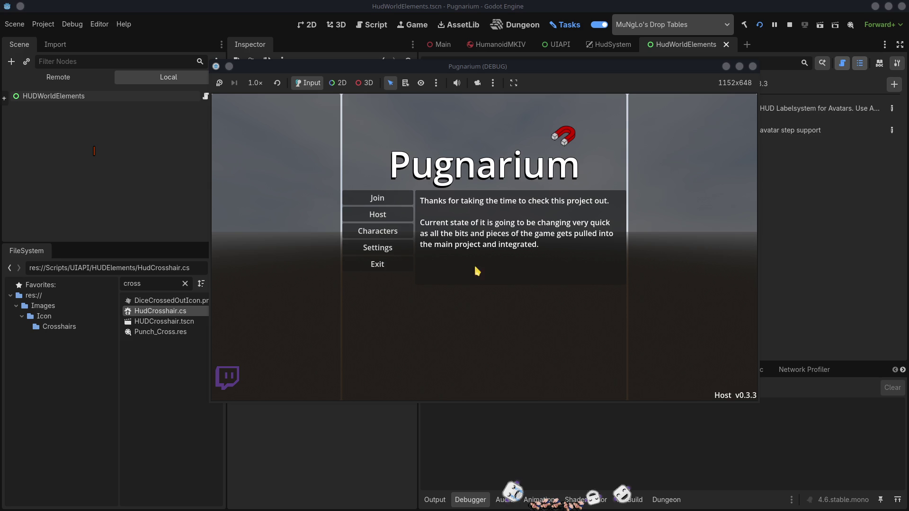
pyautogui.click(372, 216)
# Confirm hosting, enter the world with the chosen character, and move the window top-left
pyautogui.click(434, 198)
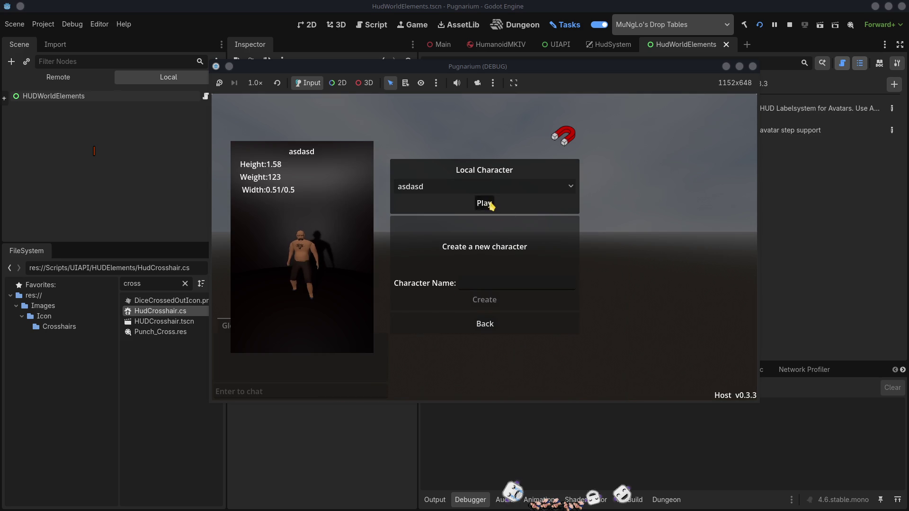
pyautogui.click(491, 205)
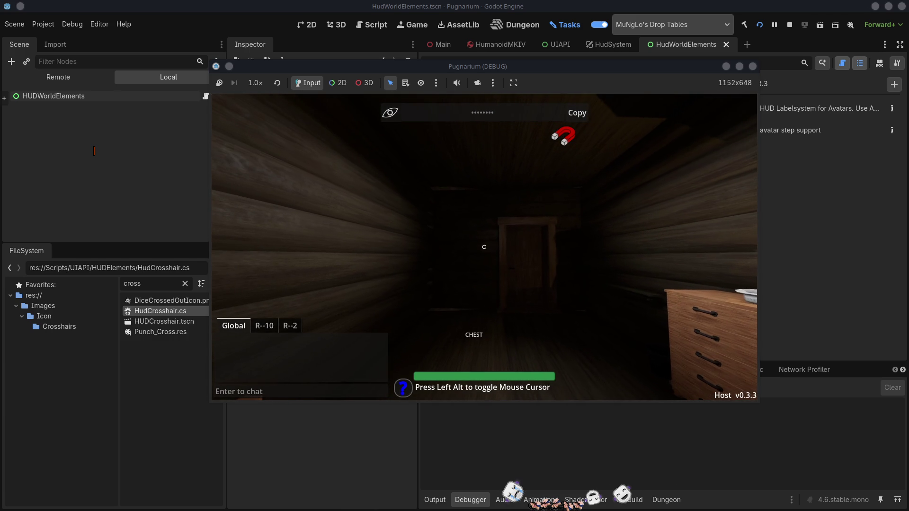
pyautogui.moveTo(616, 71); pyautogui.dragTo(414, 29)
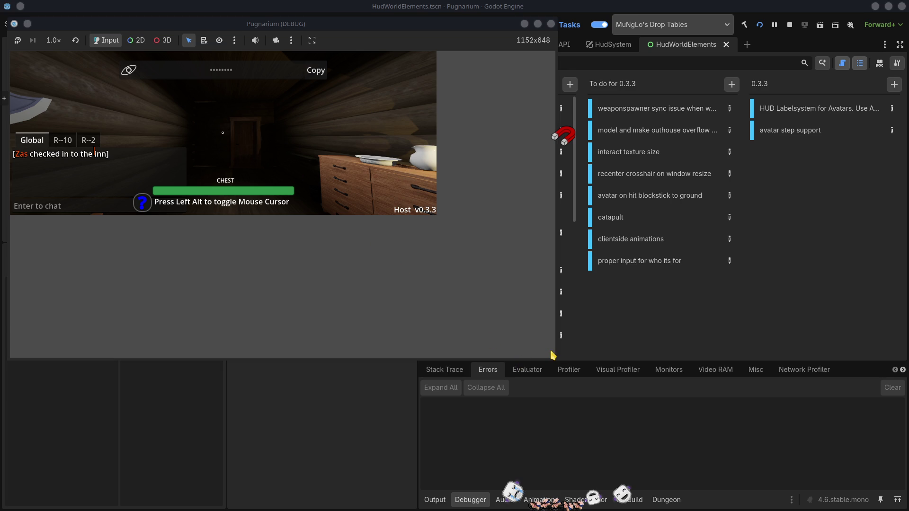
# Shrink the game window, enlarge it to about 1400 wide, then stop the debug game
pyautogui.moveTo(487, 310)
pyautogui.mouseDown()
pyautogui.moveTo(432, 266)
pyautogui.moveTo(433, 274)
pyautogui.mouseUp()
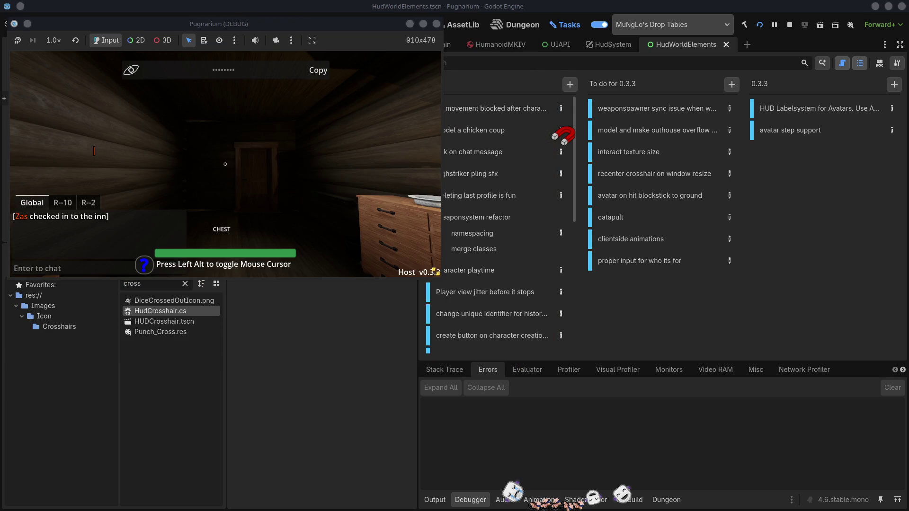
pyautogui.moveTo(400, 219); pyautogui.dragTo(400, 221)
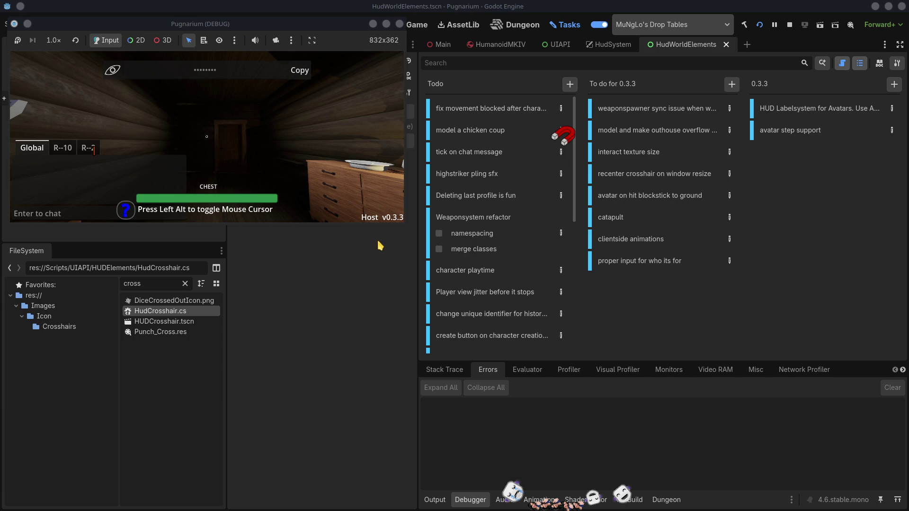
pyautogui.moveTo(379, 215); pyautogui.dragTo(614, 426)
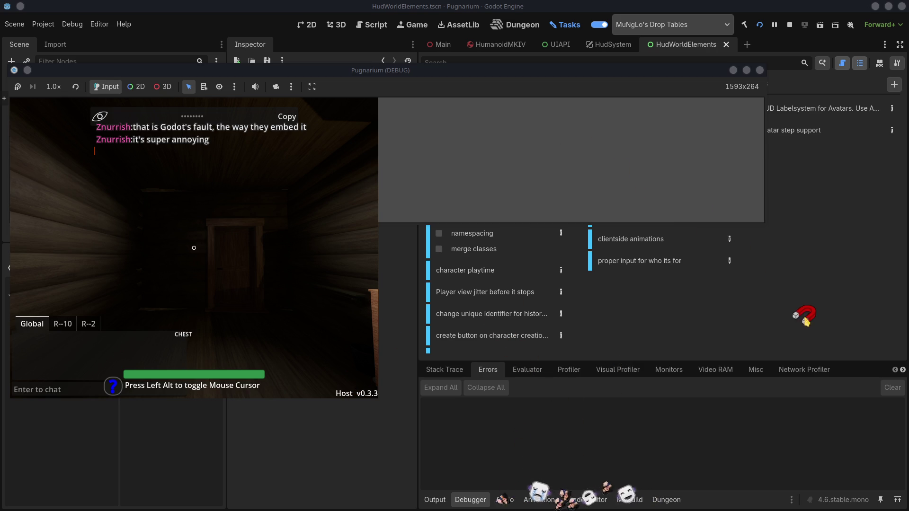
pyautogui.moveTo(732, 209); pyautogui.dragTo(501, 404)
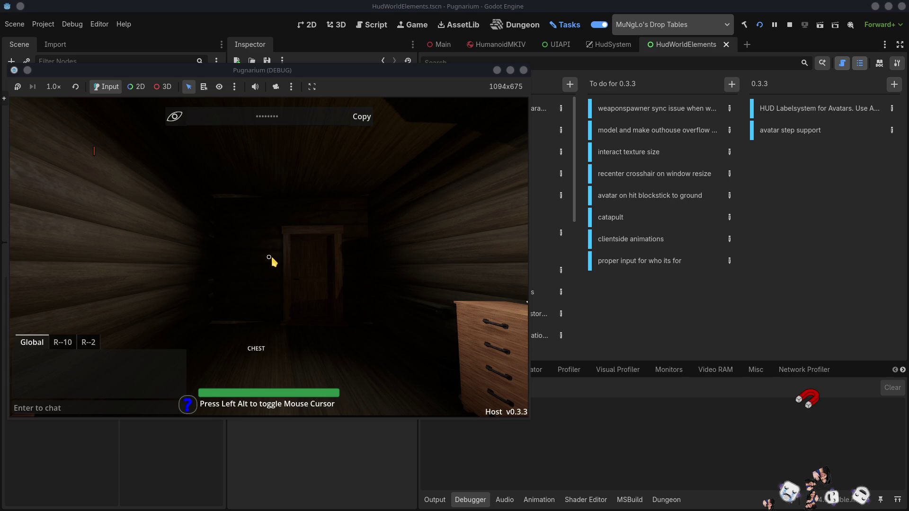
pyautogui.click(524, 70)
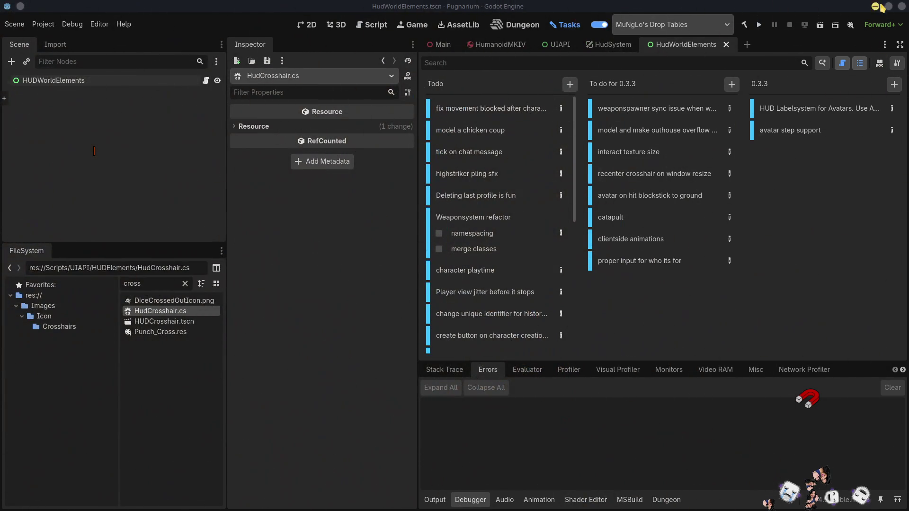
# Run Pugnarium.x86_64 from the Home/Builds/Pugnarium-v0.3.2-nix folder in Dolphin
pyautogui.click(875, 7)
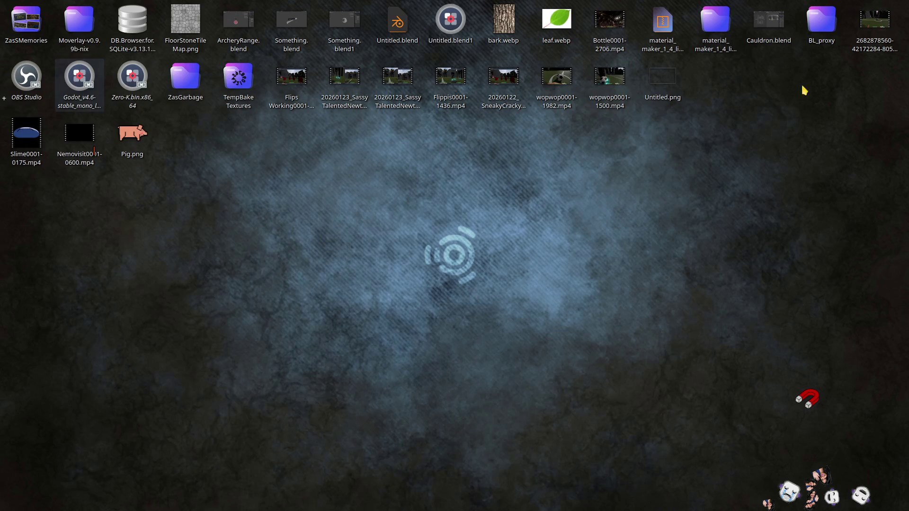
pyautogui.doubleClick(184, 86)
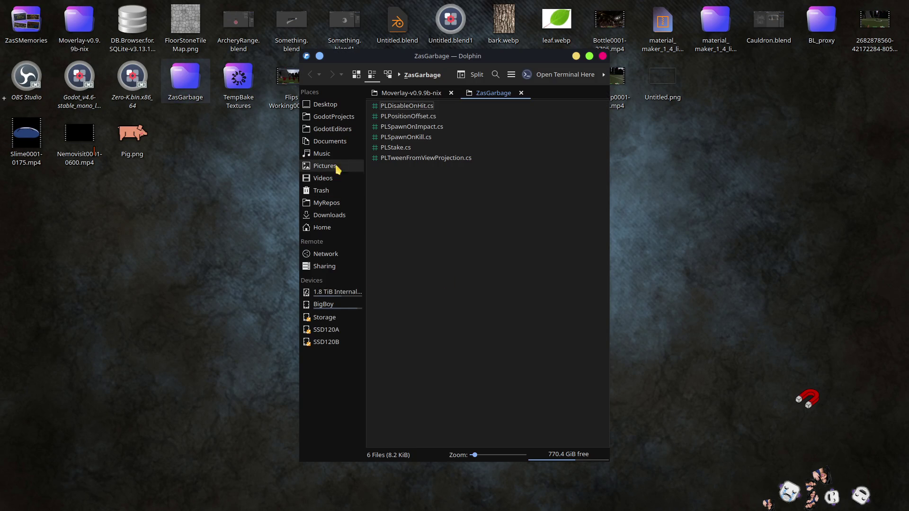
pyautogui.click(328, 228)
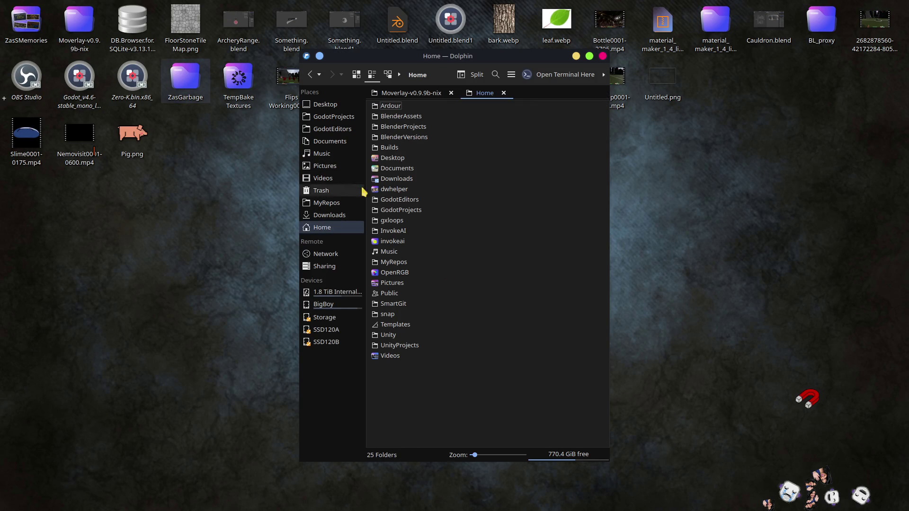
pyautogui.click(385, 147)
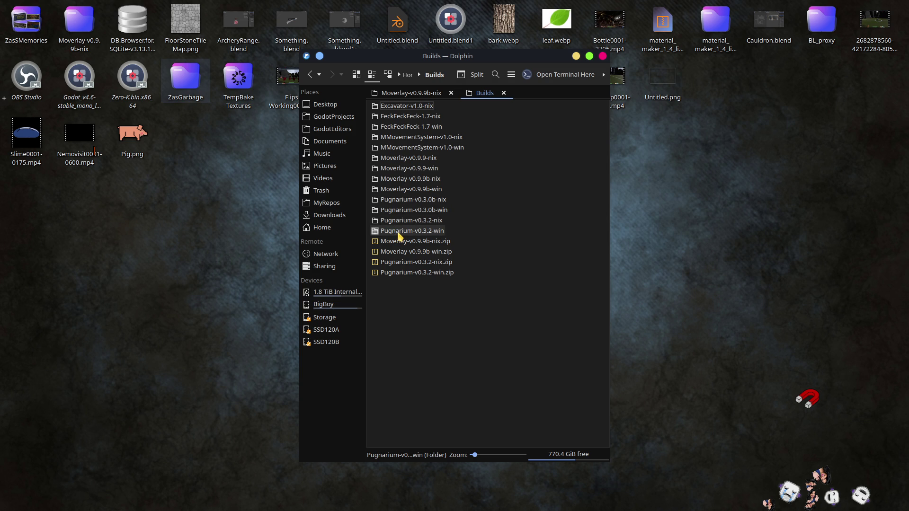
pyautogui.click(411, 220)
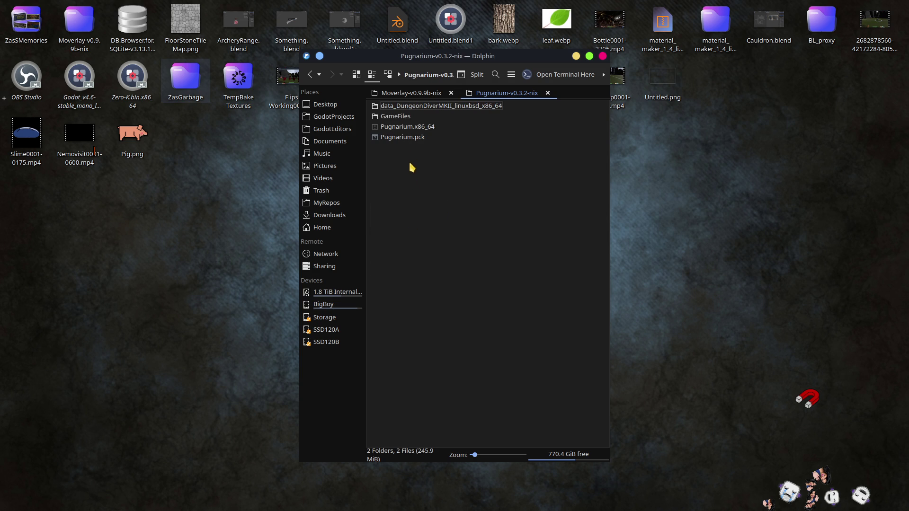
pyautogui.click(412, 127)
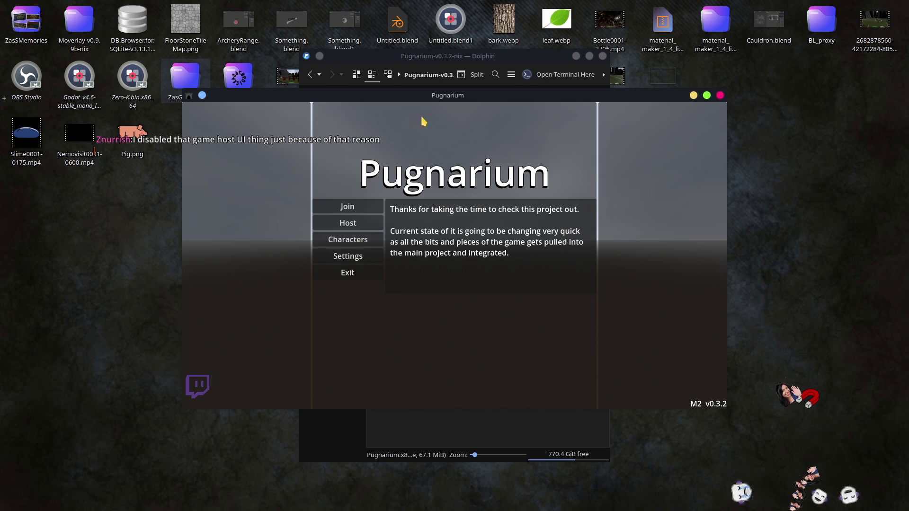
# Reposition the game window, start hosting, and create a character named asdasd
pyautogui.moveTo(398, 97)
pyautogui.mouseDown()
pyautogui.moveTo(432, 73)
pyautogui.moveTo(467, 67)
pyautogui.mouseUp()
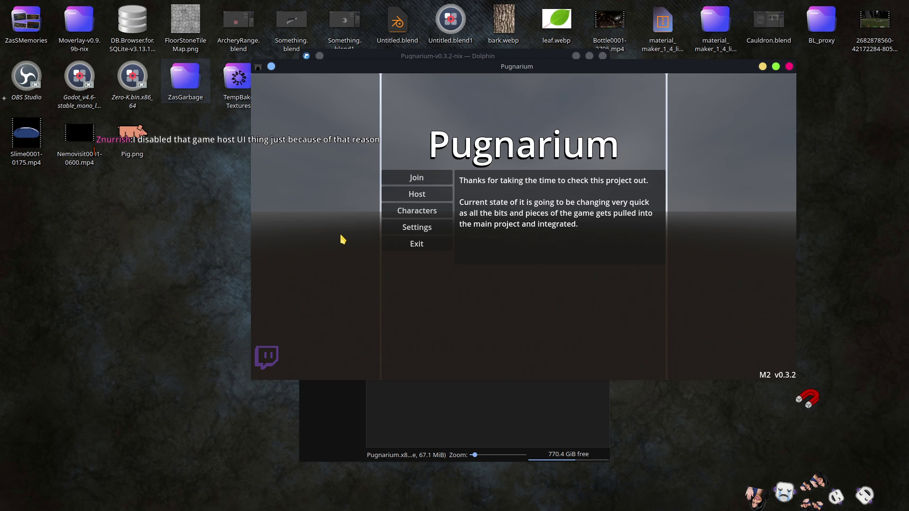
pyautogui.moveTo(312, 67); pyautogui.dragTo(305, 101)
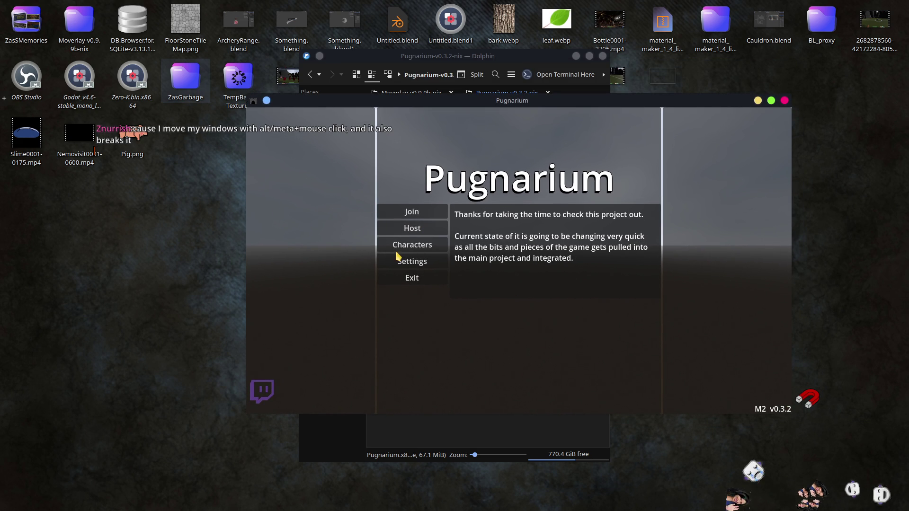
pyautogui.click(407, 228)
pyautogui.click(470, 213)
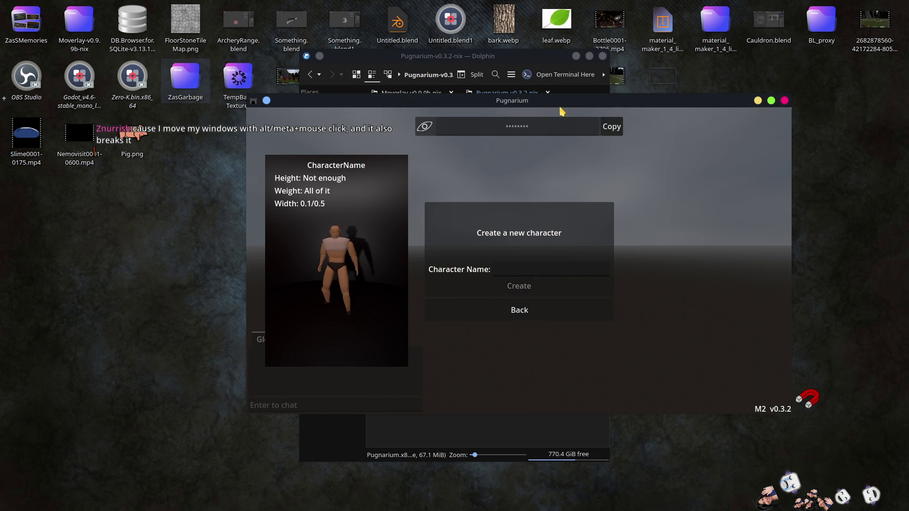
pyautogui.click(532, 267)
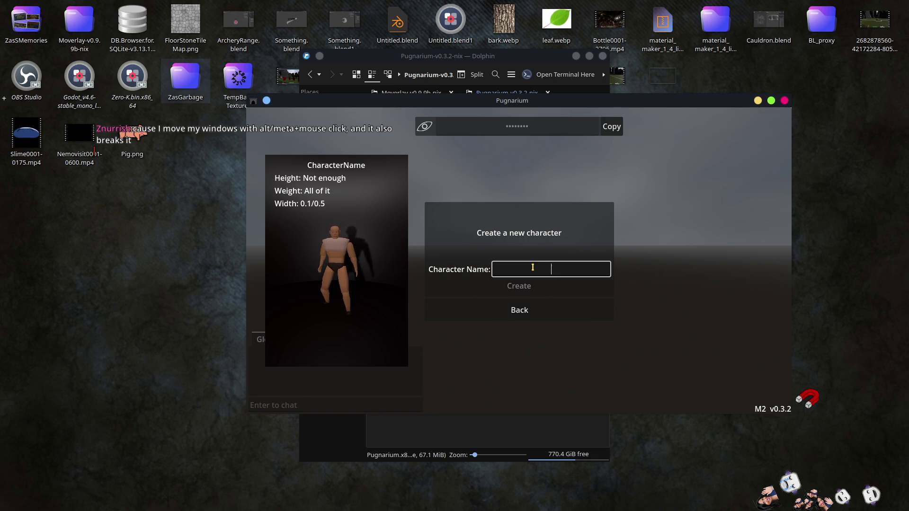
pyautogui.write('asd')
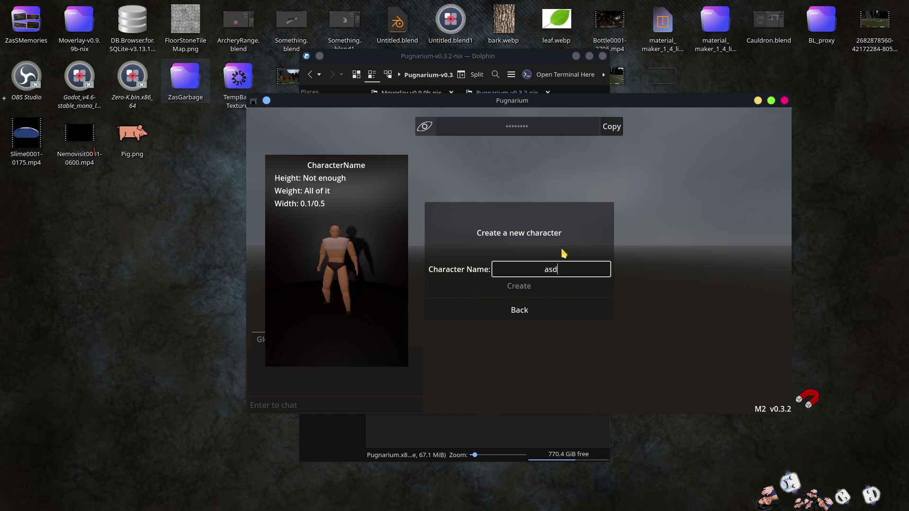
pyautogui.write('asd')
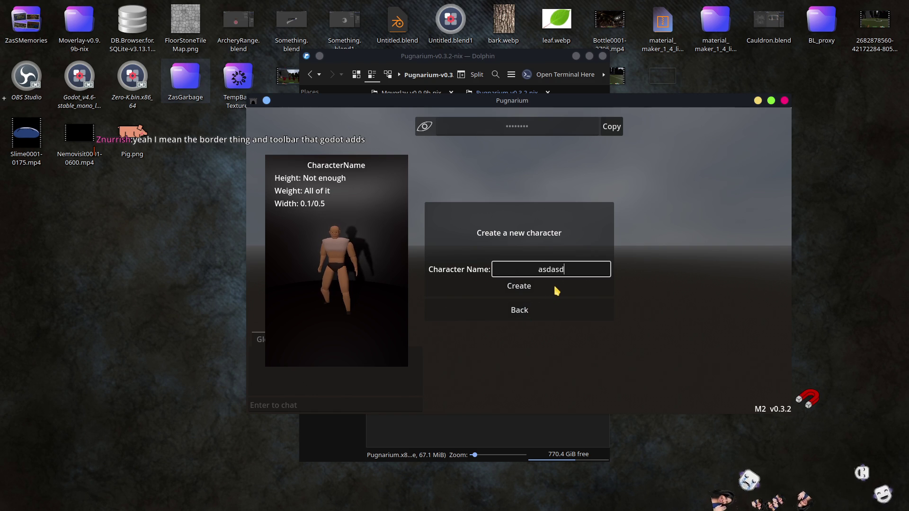
pyautogui.click(548, 286)
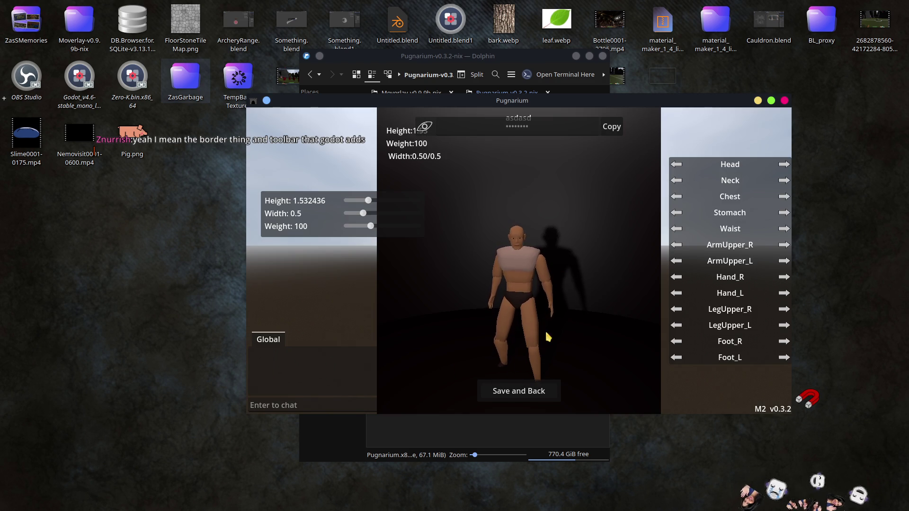
# Switch asdasd's head to another variant and save the character
pyautogui.click(676, 165)
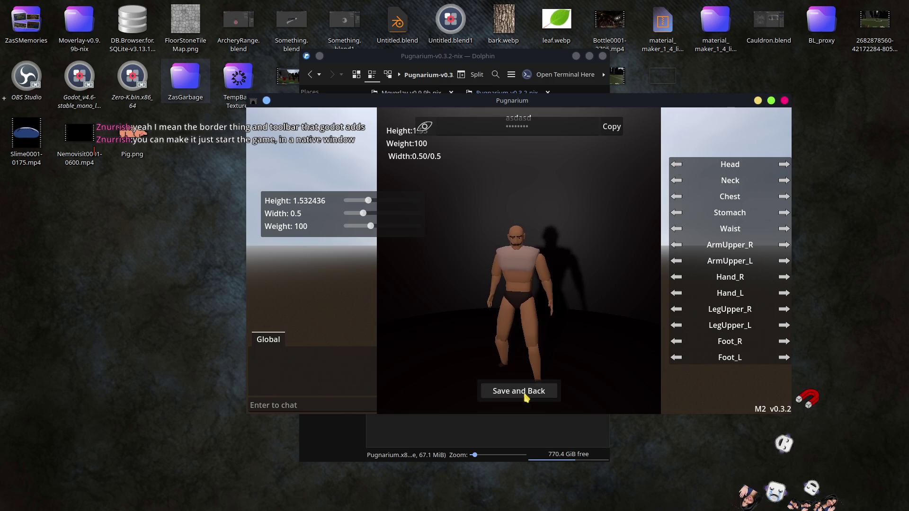
pyautogui.click(523, 394)
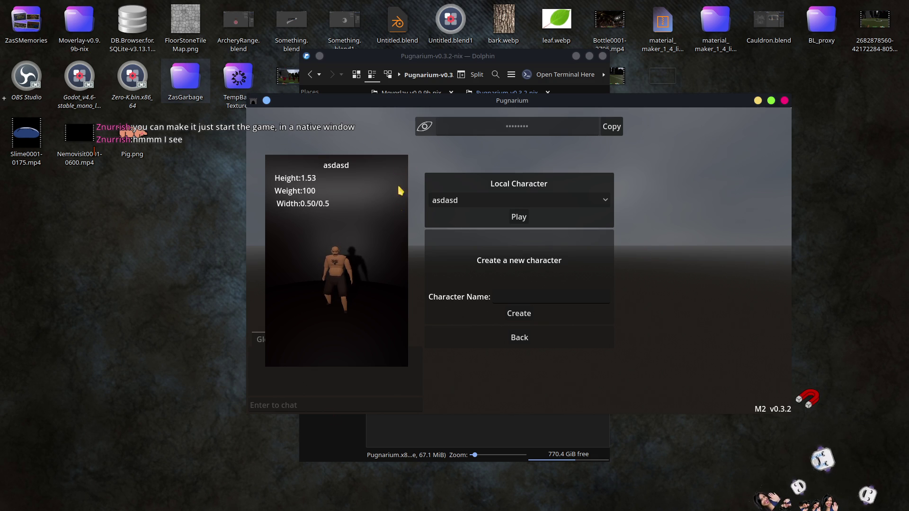
# Play as asdasd, resize, move and maximise the window to check the crosshair, then quit
pyautogui.click(518, 217)
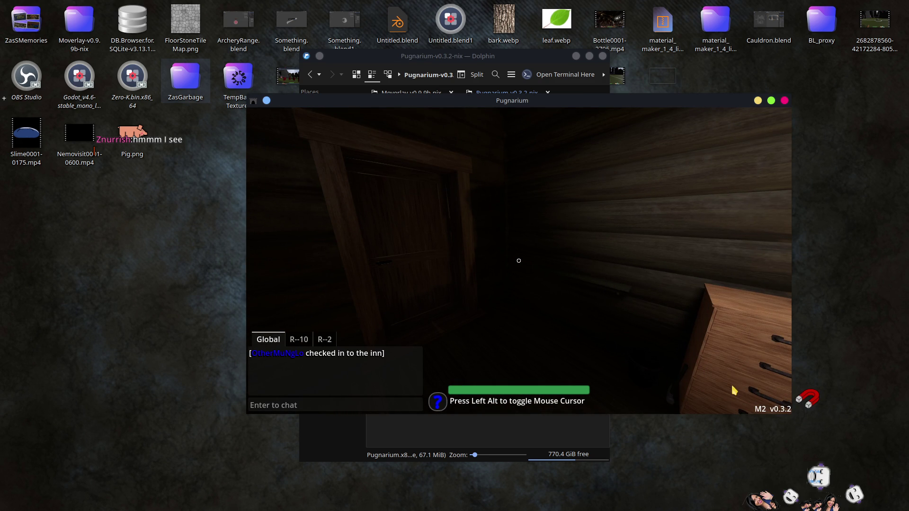
pyautogui.moveTo(624, 313); pyautogui.dragTo(625, 316)
pyautogui.moveTo(458, 382)
pyautogui.mouseDown()
pyautogui.moveTo(402, 432)
pyautogui.moveTo(205, 510)
pyautogui.mouseUp()
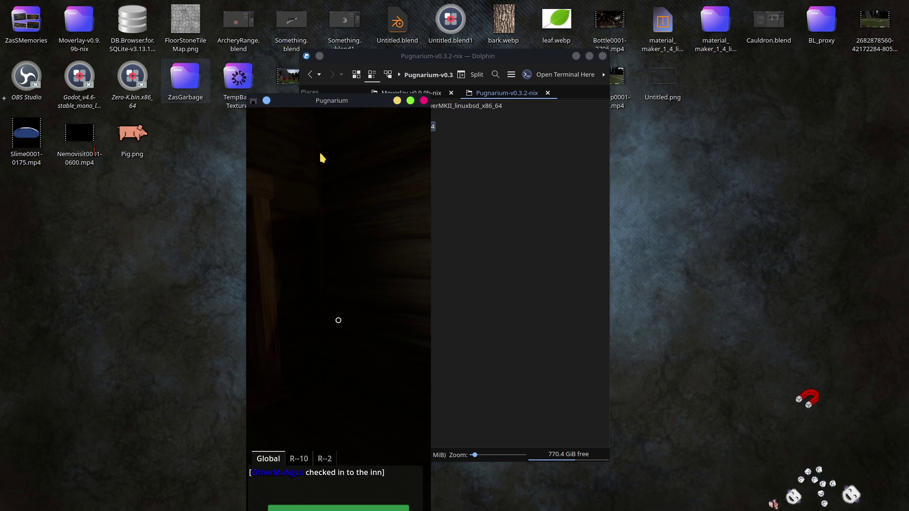
pyautogui.moveTo(318, 101); pyautogui.dragTo(114, 6)
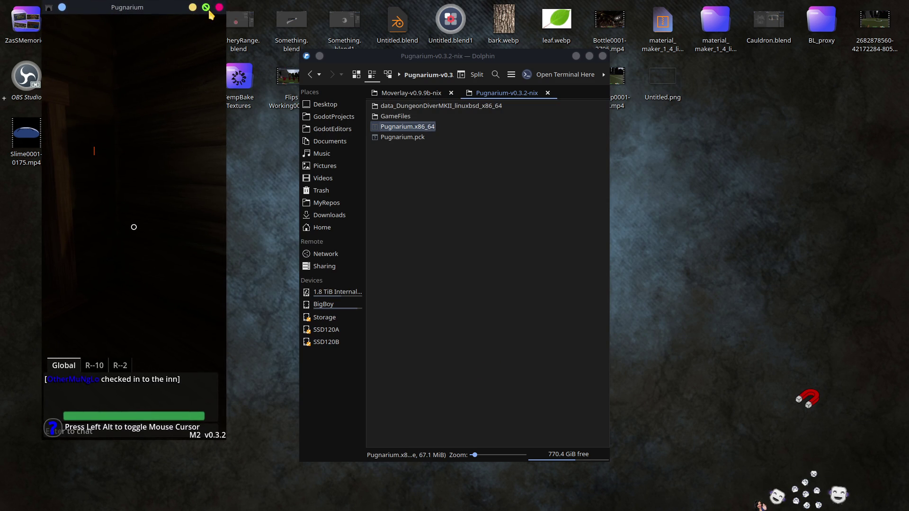
pyautogui.click(207, 8)
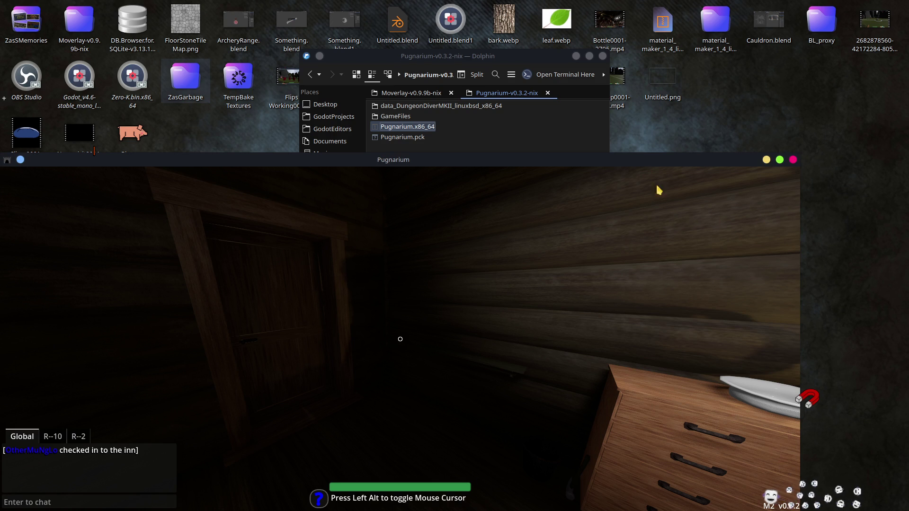
pyautogui.moveTo(639, 159); pyautogui.dragTo(673, 72)
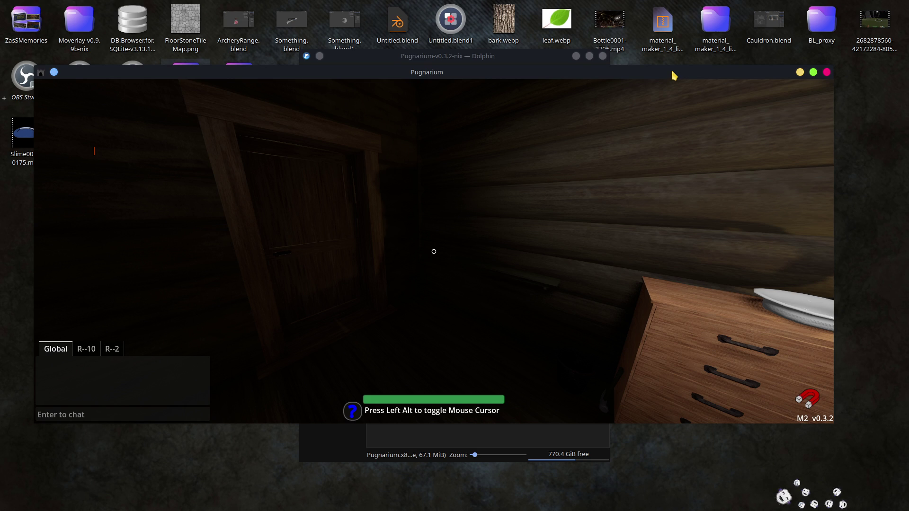
pyautogui.click(826, 73)
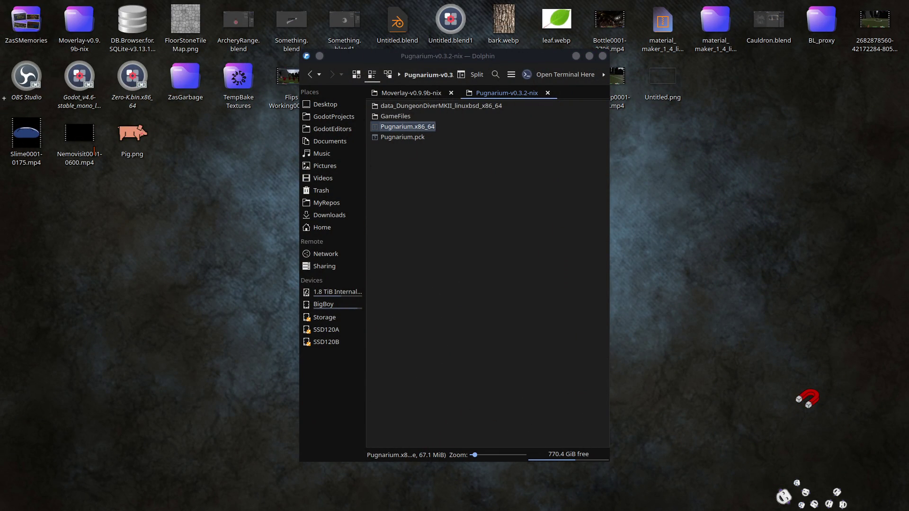
# Review HudCrosshair.cs's WhenViewportResized handler in VS Code, then return to Godot
pyautogui.hotkey('alt', 'Tab')
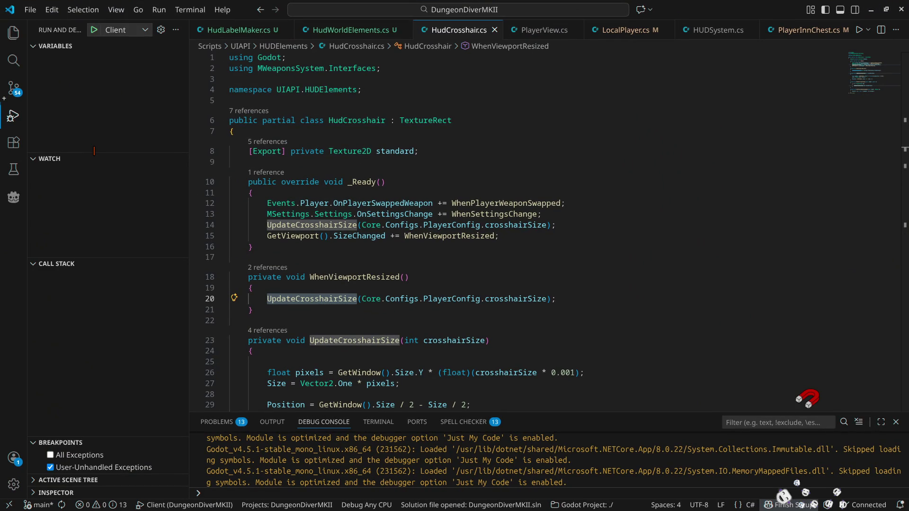
pyautogui.hotkey('alt', 'Tab')
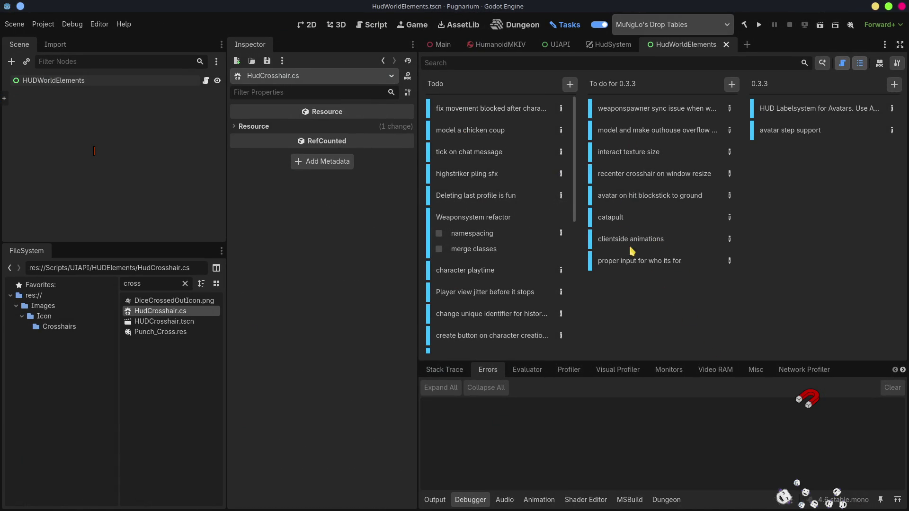
# Add a new 'bug lingering' category in the Tasks board settings
pyautogui.click(653, 174)
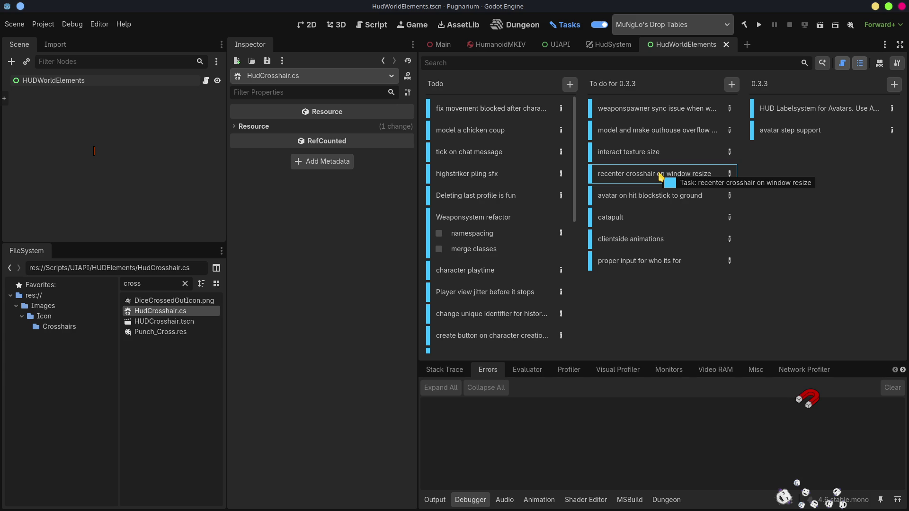
pyautogui.click(896, 65)
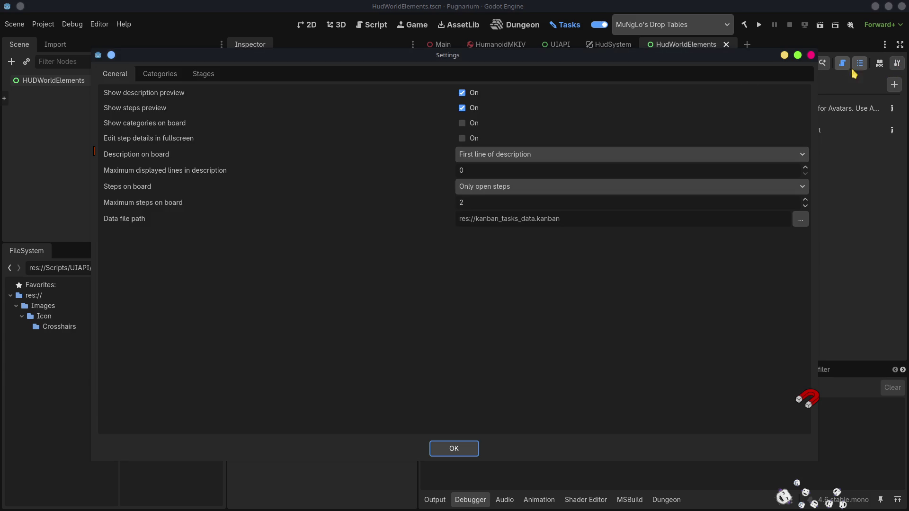
pyautogui.click(166, 78)
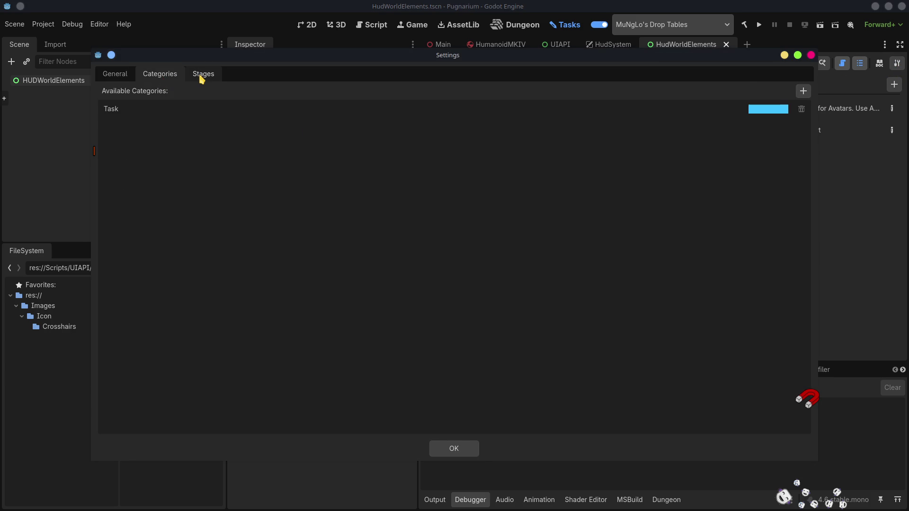
pyautogui.click(798, 93)
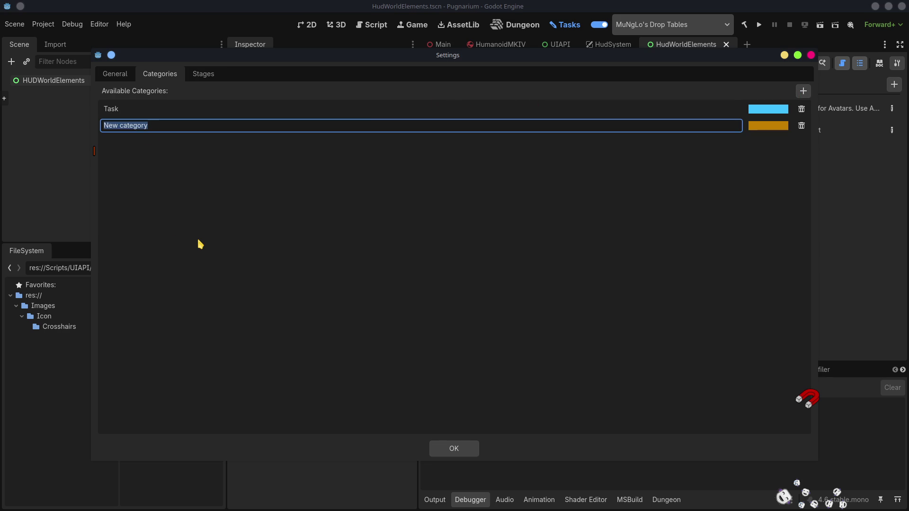
pyautogui.write('bu')
# Change the bug lingering colour from orange to pink df6a7d and confirm the settings
pyautogui.click(767, 126)
pyautogui.click(767, 128)
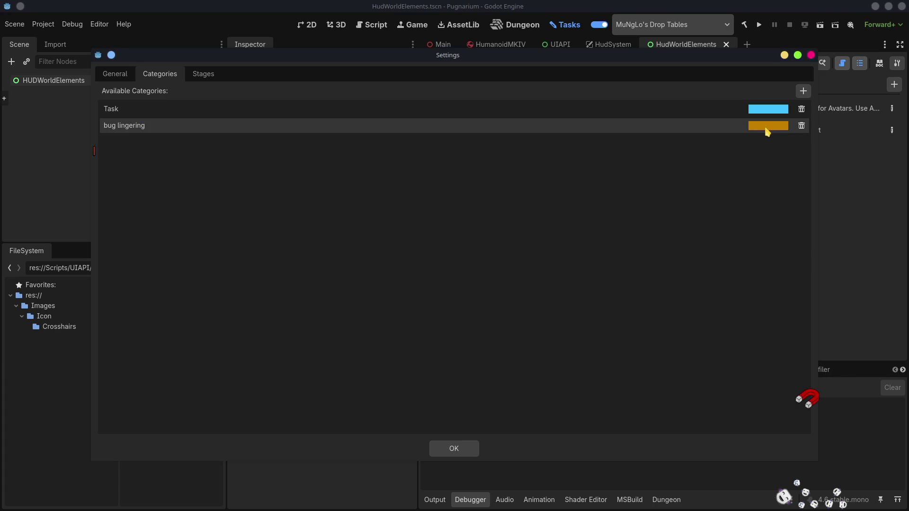
pyautogui.click(766, 128)
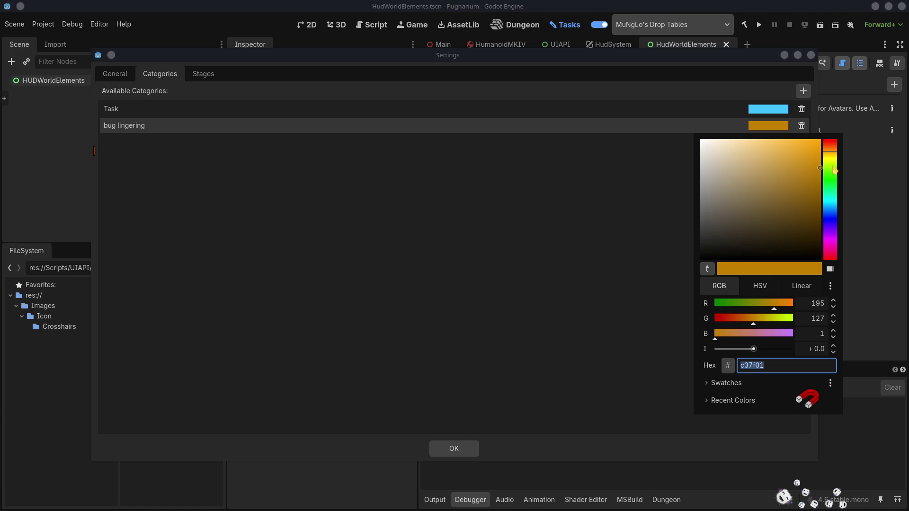
pyautogui.moveTo(836, 256); pyautogui.dragTo(837, 253)
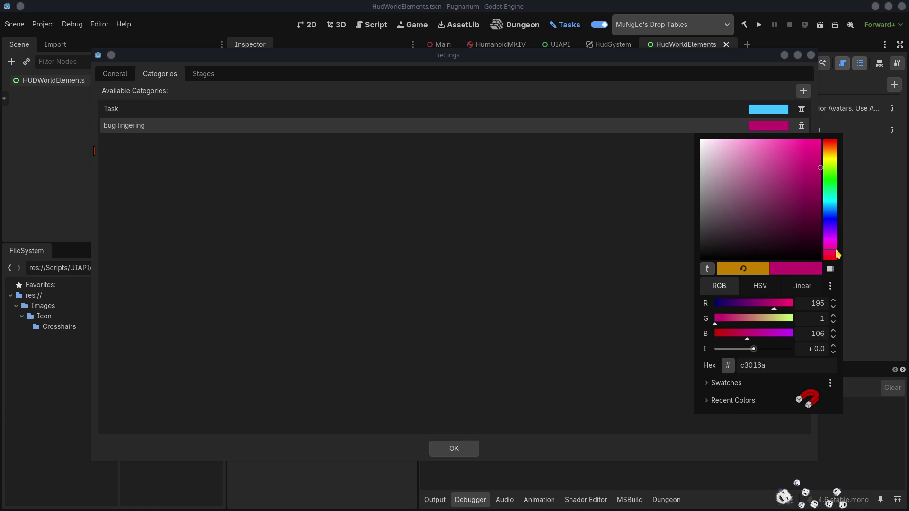
pyautogui.moveTo(768, 194); pyautogui.dragTo(767, 152)
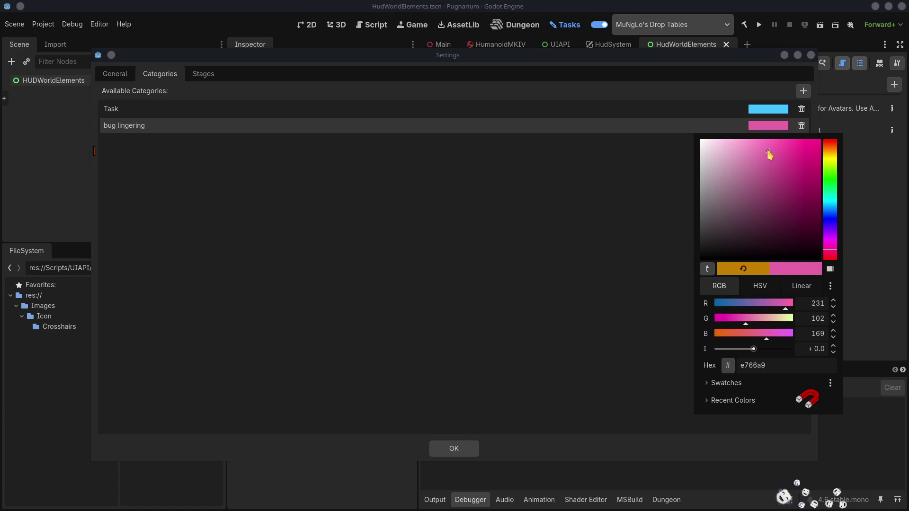
pyautogui.click(836, 260)
pyautogui.moveTo(771, 152); pyautogui.dragTo(764, 156)
pyautogui.click(595, 363)
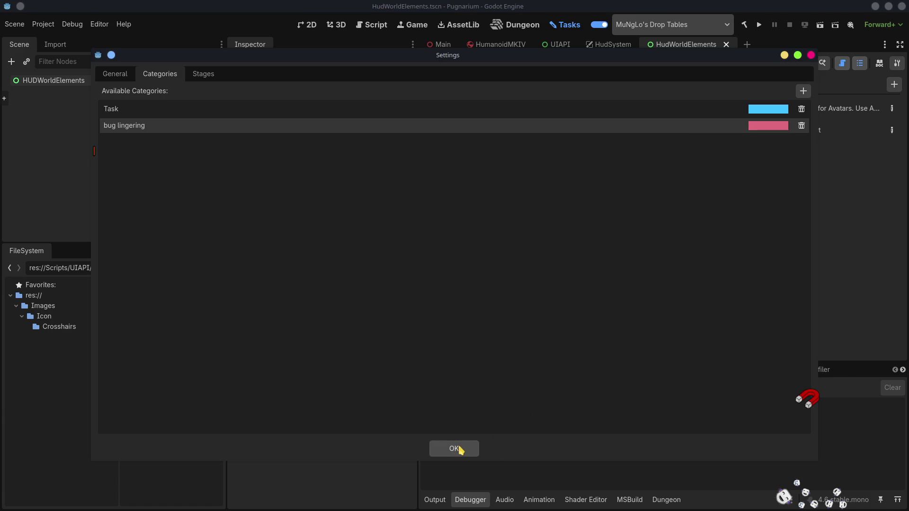
pyautogui.click(459, 448)
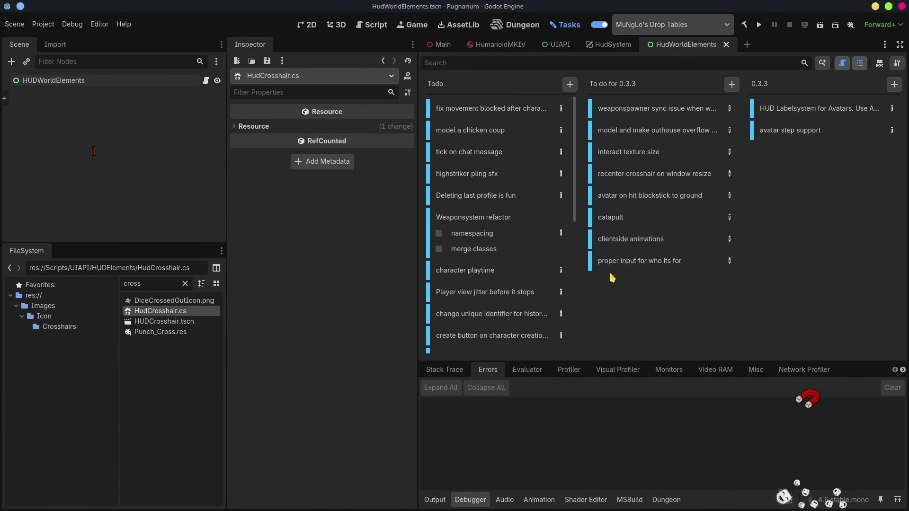
# Retitle the crosshair task to 'crosshair recenter on window resize'
pyautogui.click(628, 242)
pyautogui.click(624, 223)
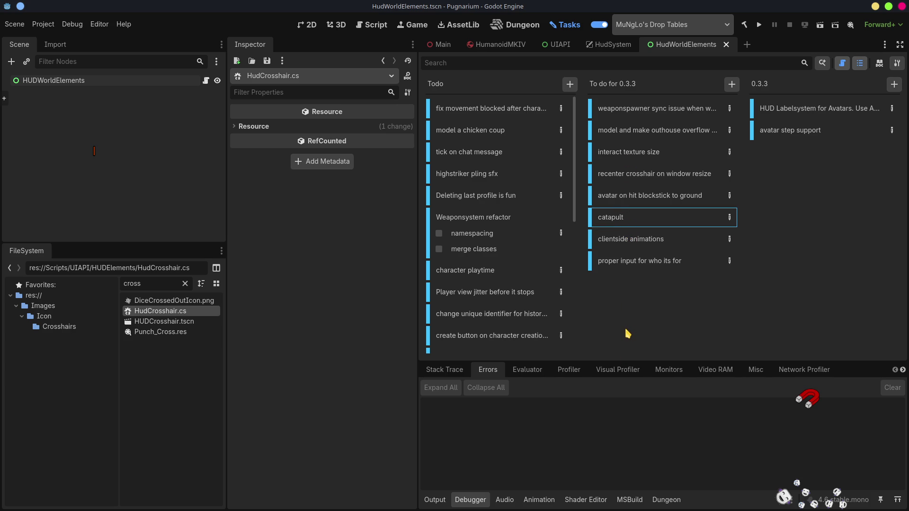
pyautogui.click(658, 175)
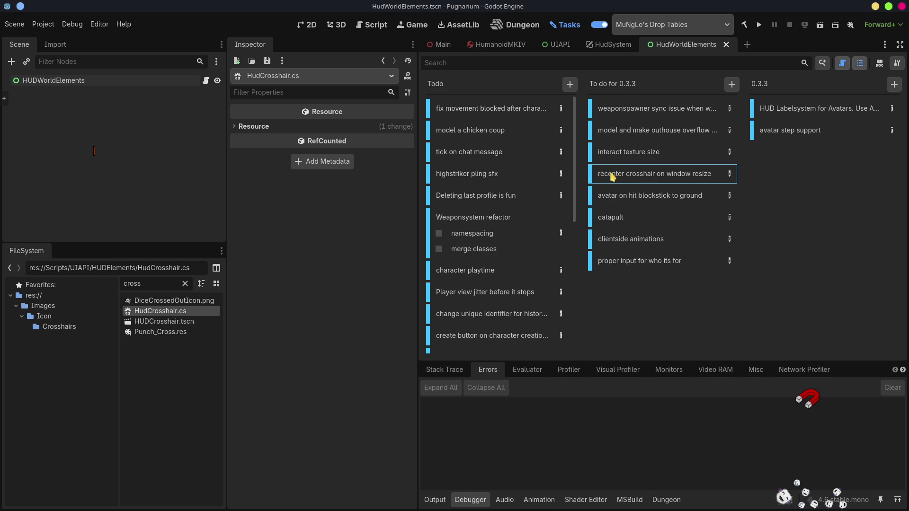
pyautogui.doubleClick(636, 175)
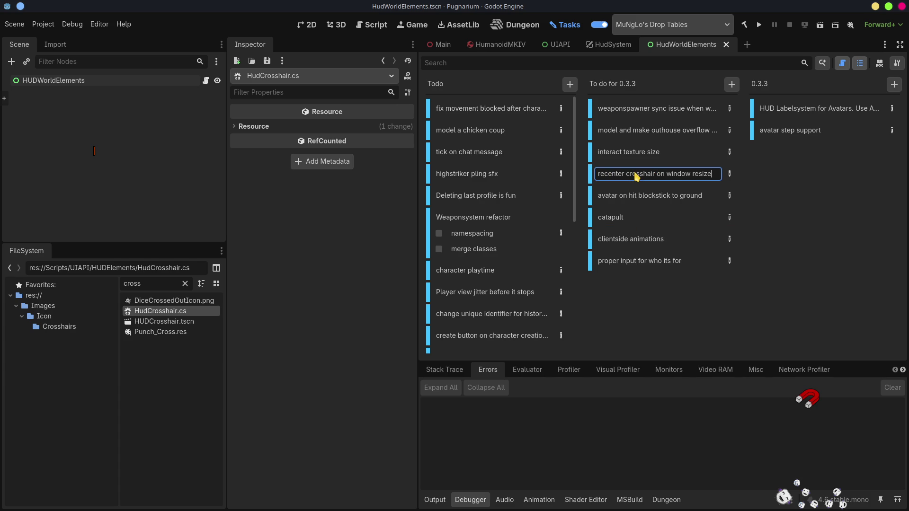
pyautogui.doubleClick(617, 175)
pyautogui.press('BackSpace')
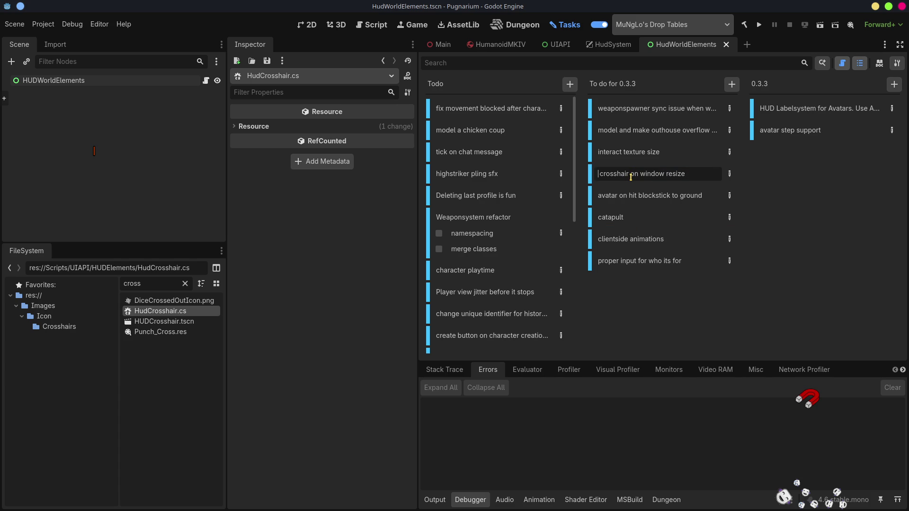
pyautogui.write('recenter')
pyautogui.press('Return')
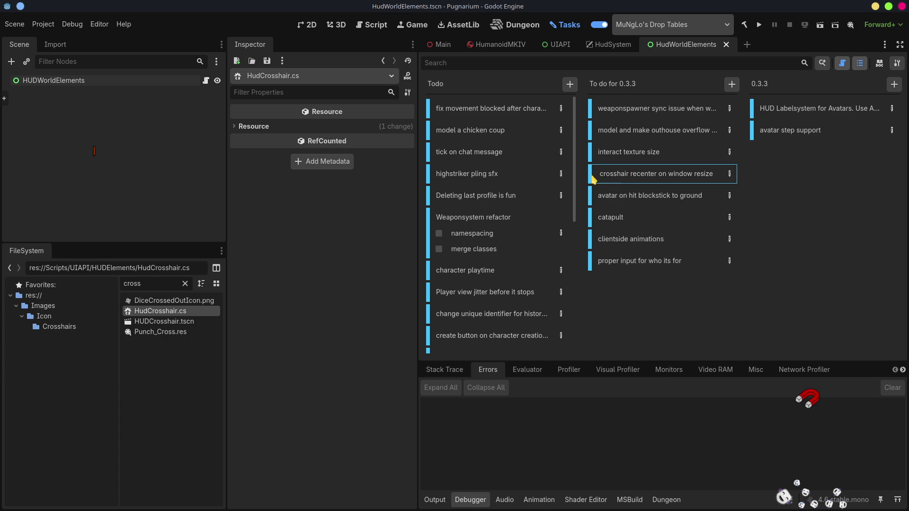
# Tag the task bug lingering with the note 'Checked and code exist and works so WTF!'
pyautogui.click(729, 175)
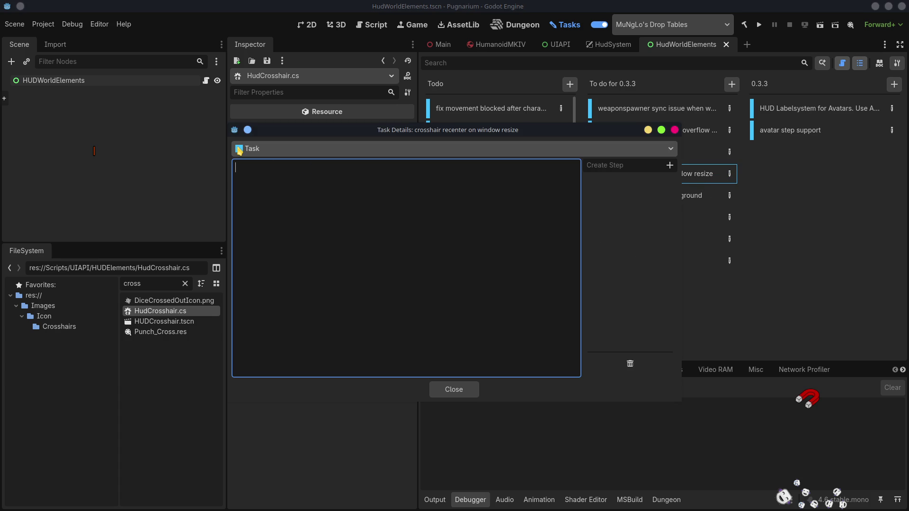
pyautogui.click(289, 148)
pyautogui.click(275, 177)
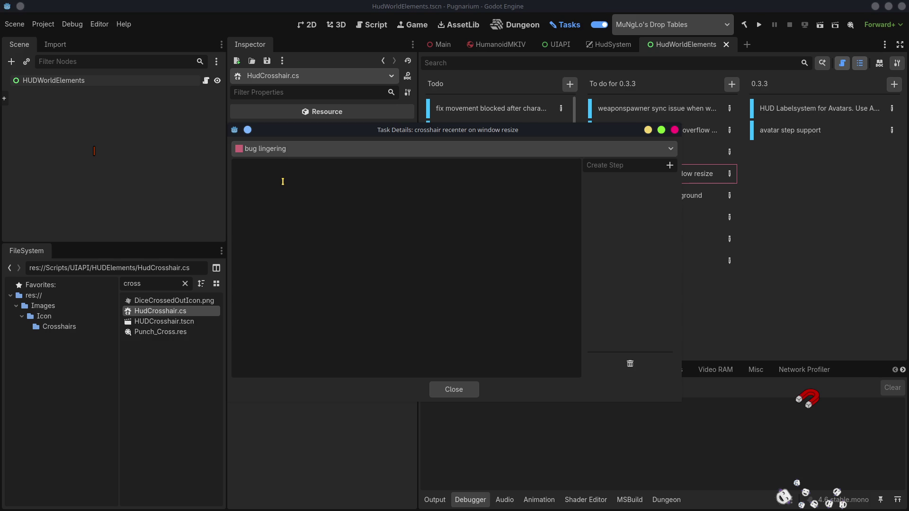
pyautogui.write('Checked and code exist and wor')
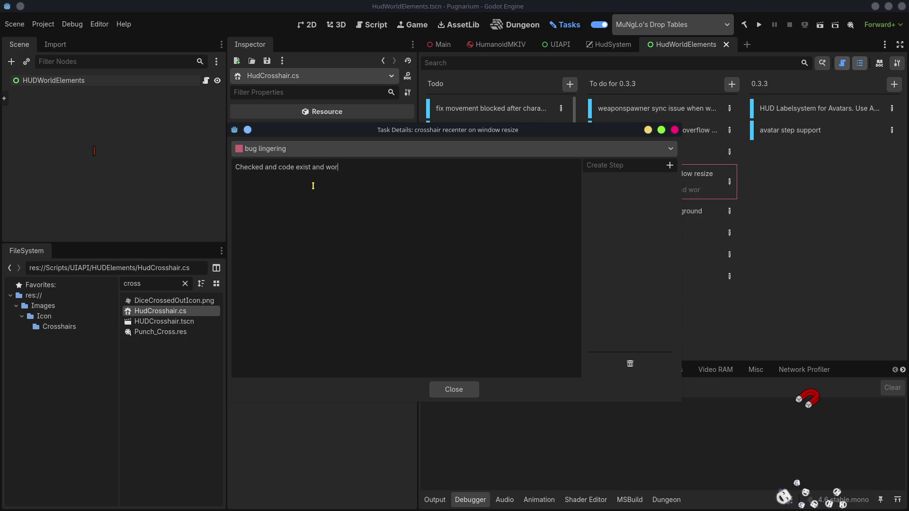
pyautogui.write('ks so W')
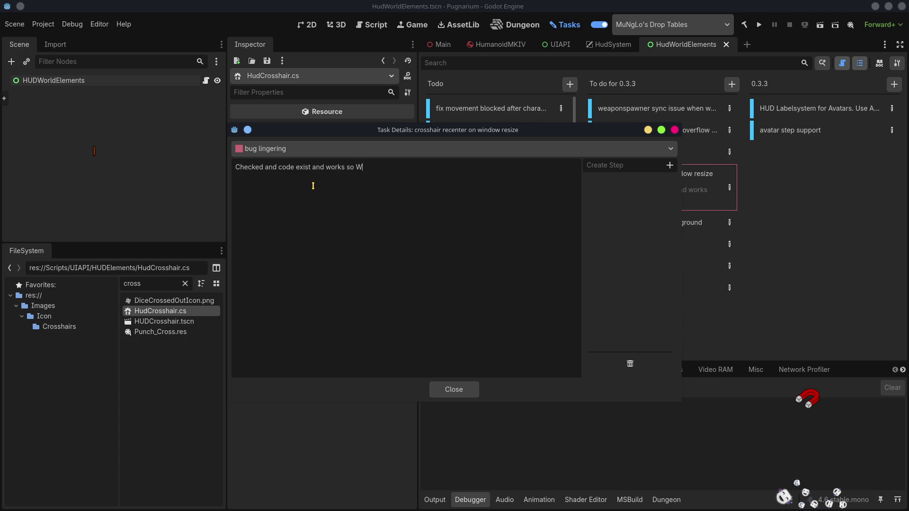
pyautogui.write('TF!')
pyautogui.click(698, 181)
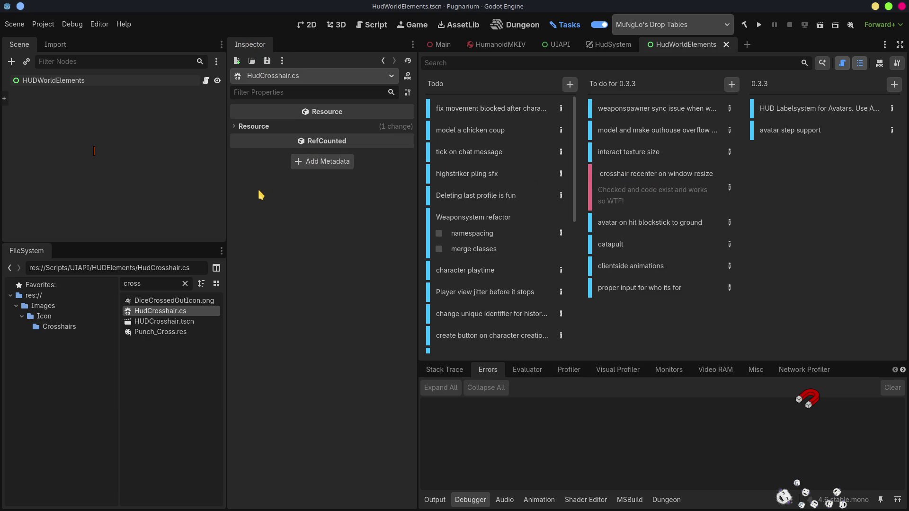
# Widen the Tasks board by narrowing the side docks and collapsing the bottom panel
pyautogui.moveTo(227, 186); pyautogui.dragTo(139, 175)
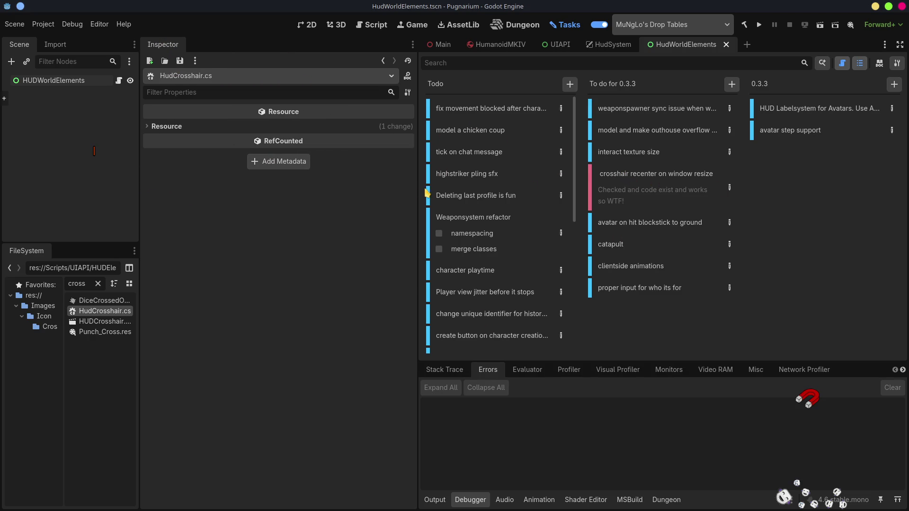
pyautogui.moveTo(416, 192); pyautogui.dragTo(260, 194)
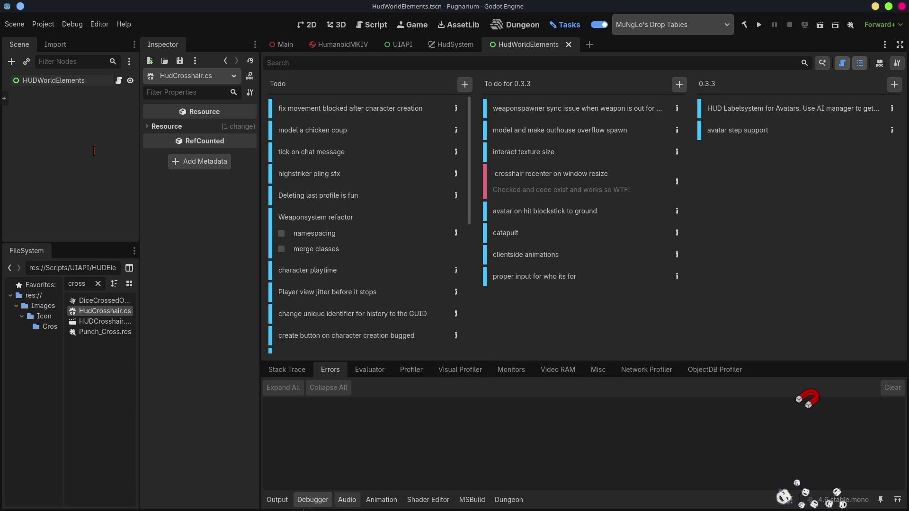
pyautogui.click(278, 500)
pyautogui.click(277, 500)
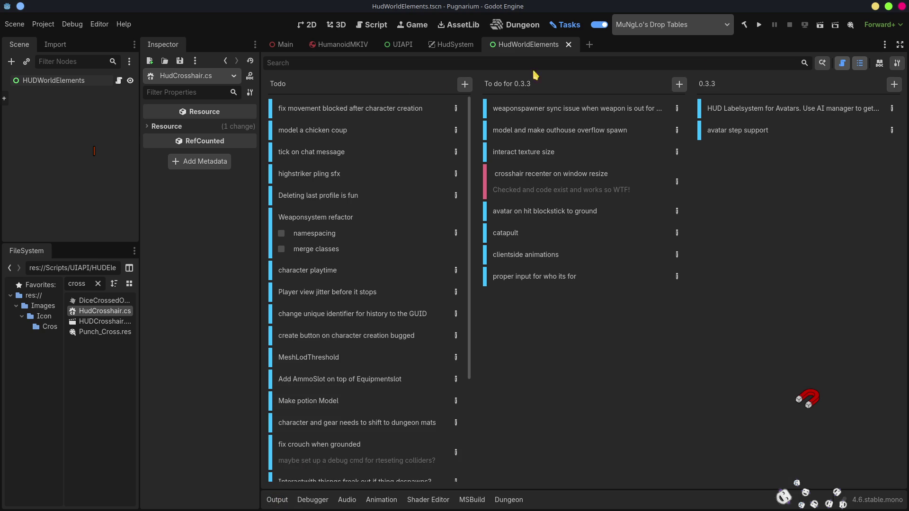
# Add a new stage stacked under the Todo column in the board's stage layout
pyautogui.click(897, 65)
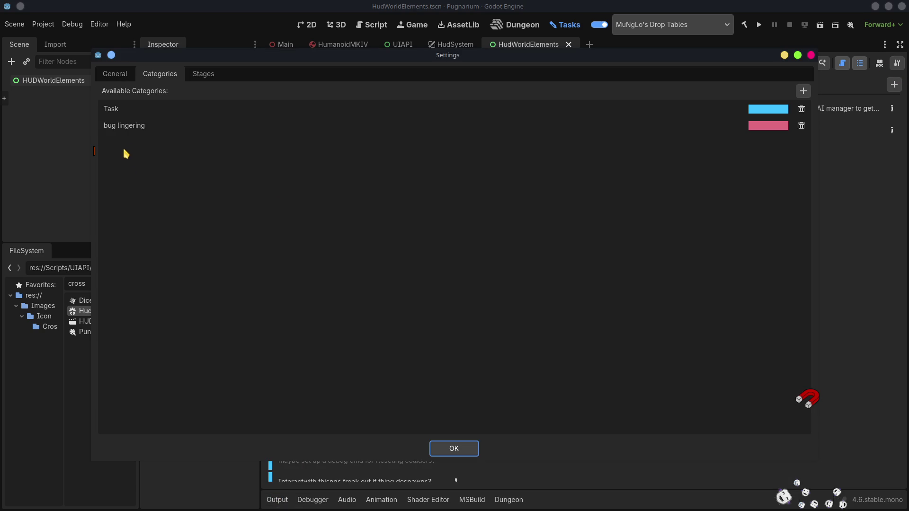
pyautogui.click(115, 74)
pyautogui.click(198, 76)
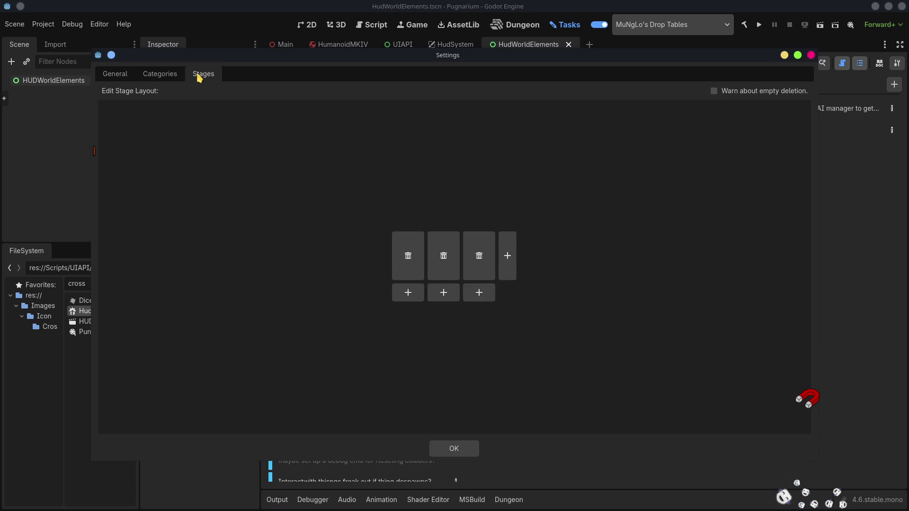
pyautogui.click(507, 267)
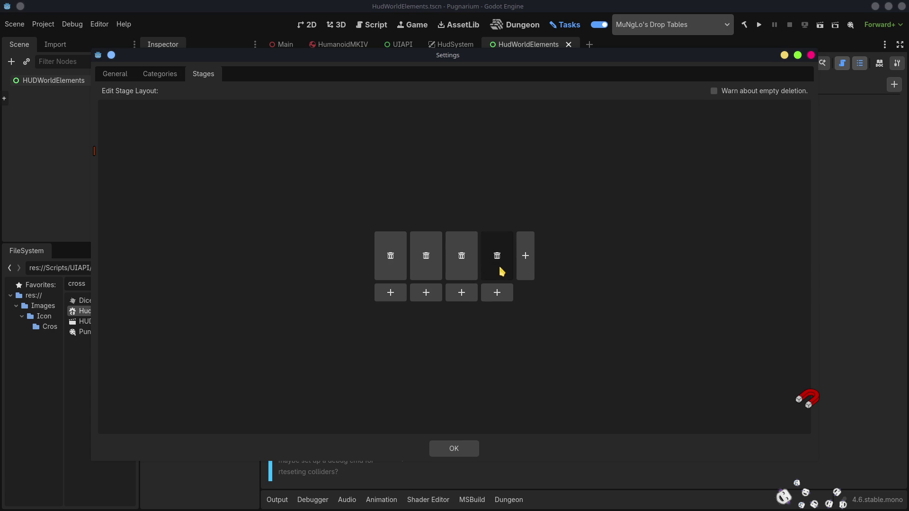
pyautogui.click(499, 265)
pyautogui.click(401, 296)
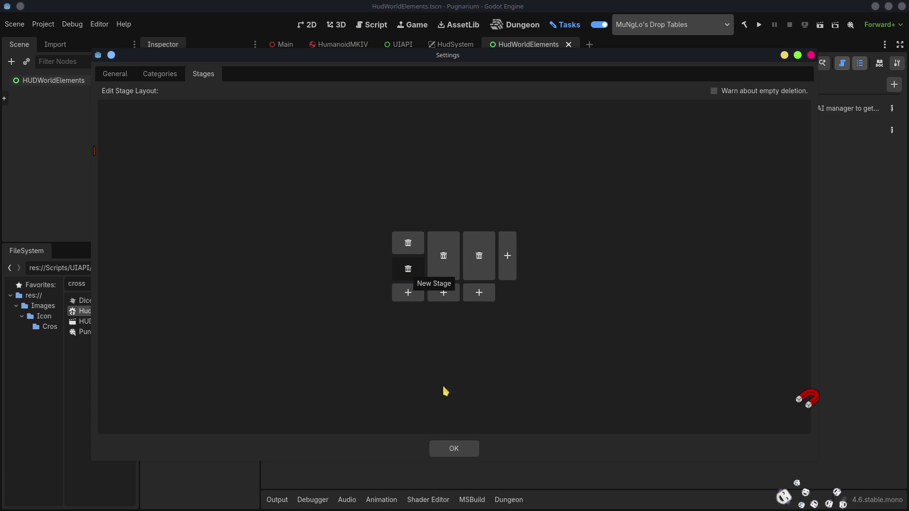
pyautogui.click(455, 450)
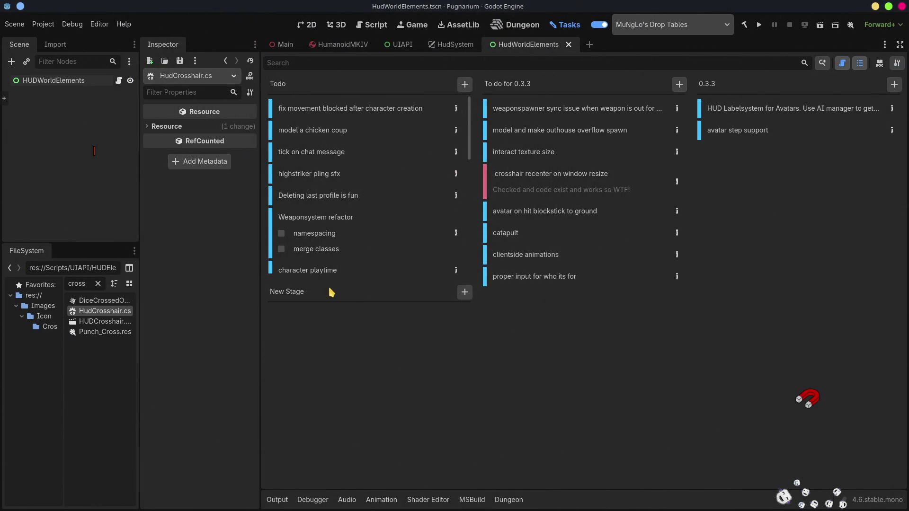
# Rename the new stage 'Bugs' and move the crosshair recenter task into it
pyautogui.doubleClick(342, 290)
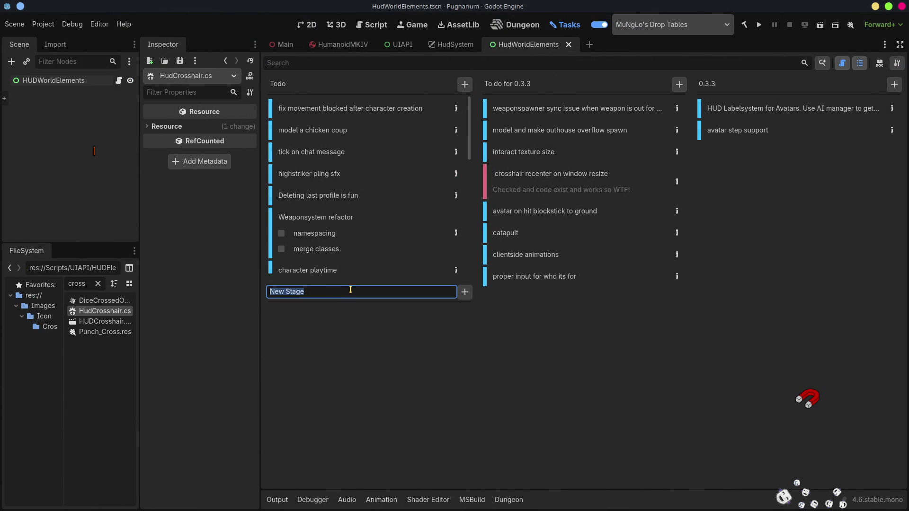
pyautogui.write('Bugs')
pyautogui.press('Return')
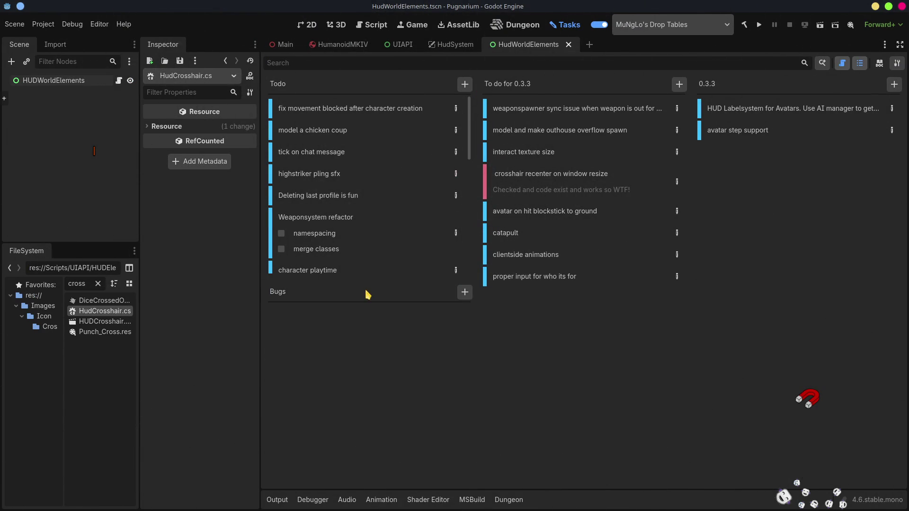
pyautogui.moveTo(528, 177); pyautogui.dragTo(324, 324)
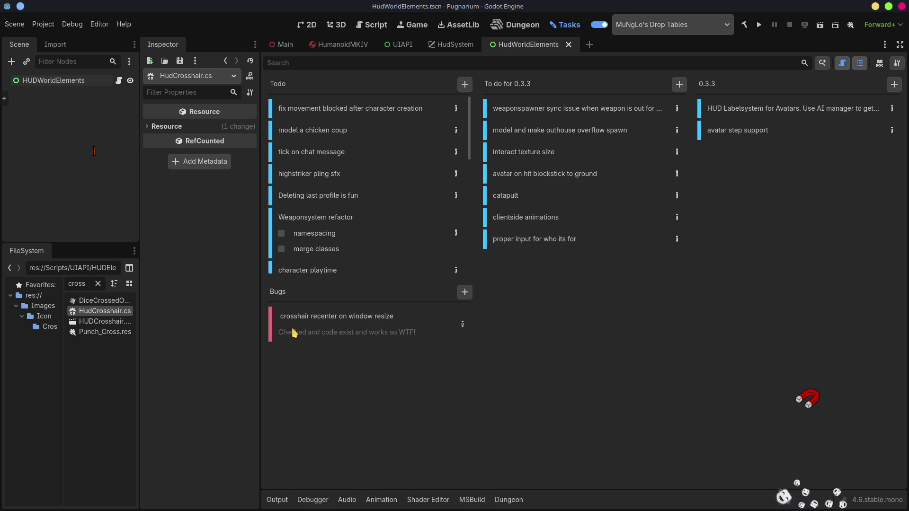
# Look over the Weaponsystem refactor task's details
pyautogui.click(356, 330)
pyautogui.click(379, 419)
pyautogui.click(324, 241)
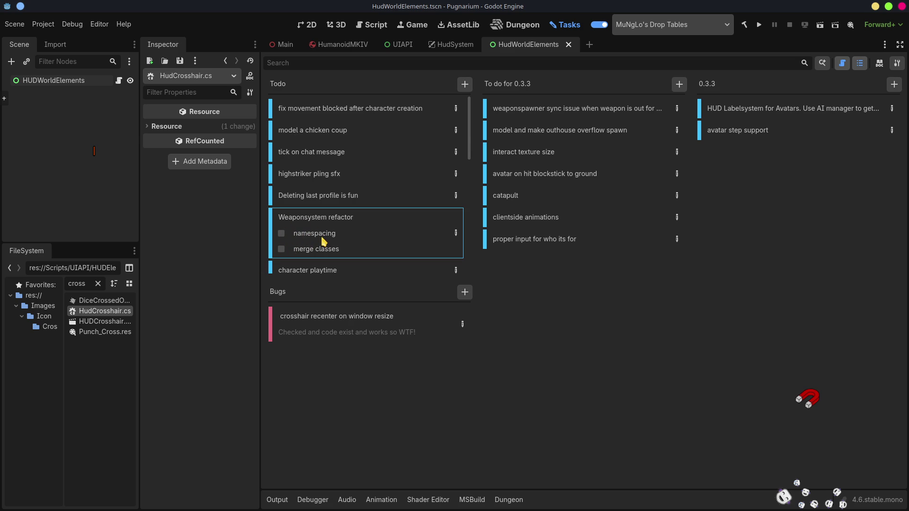
pyautogui.doubleClick(323, 241)
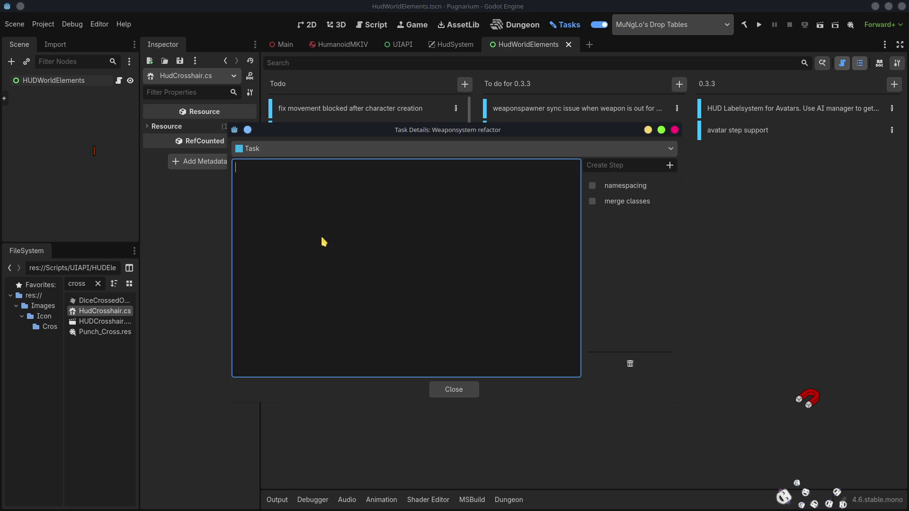
pyautogui.click(675, 130)
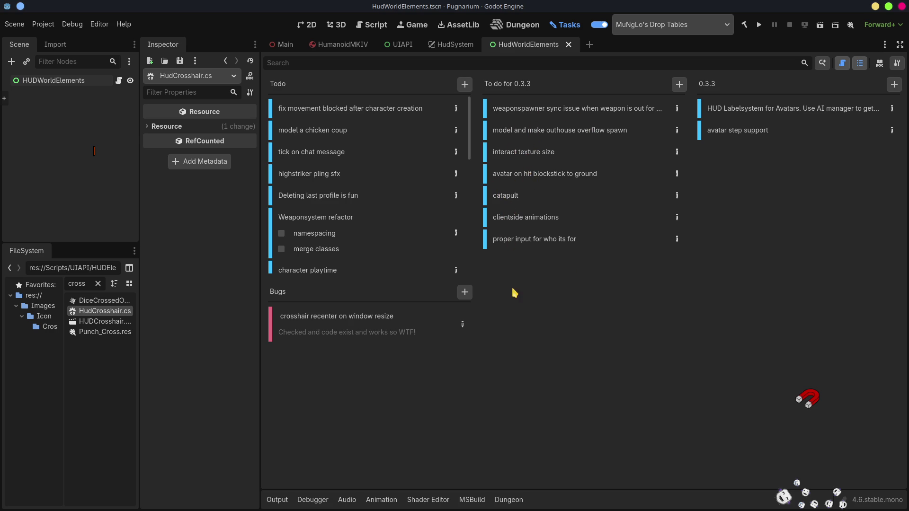
# Order To do for 0.3.3 as clientside animations, proper input for who its for, outhouse overflow
pyautogui.click(522, 245)
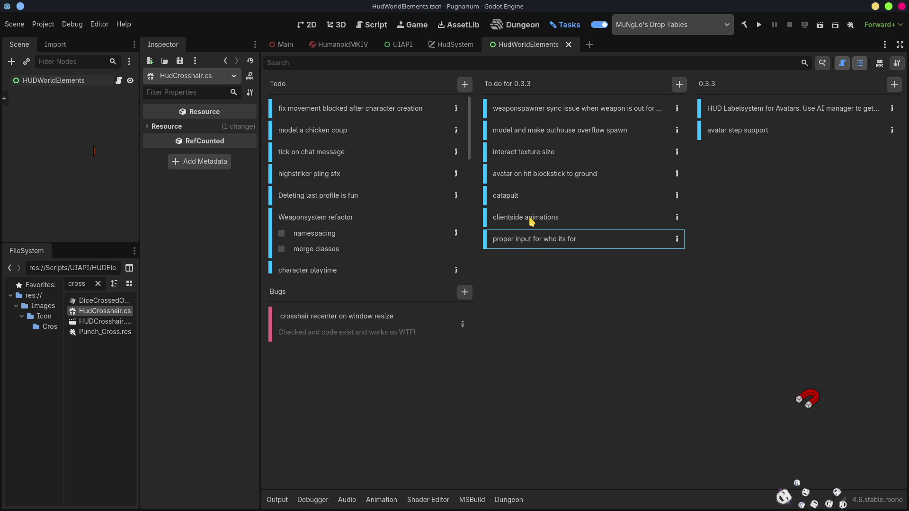
pyautogui.moveTo(530, 221)
pyautogui.mouseDown()
pyautogui.moveTo(548, 220)
pyautogui.moveTo(563, 100)
pyautogui.mouseUp()
pyautogui.moveTo(525, 242)
pyautogui.mouseDown()
pyautogui.moveTo(561, 195)
pyautogui.moveTo(566, 124)
pyautogui.mouseUp()
pyautogui.click(558, 179)
pyautogui.moveTo(558, 179)
pyautogui.mouseDown()
pyautogui.moveTo(589, 179)
pyautogui.moveTo(588, 132)
pyautogui.moveTo(595, 143)
pyautogui.mouseUp()
pyautogui.click(563, 297)
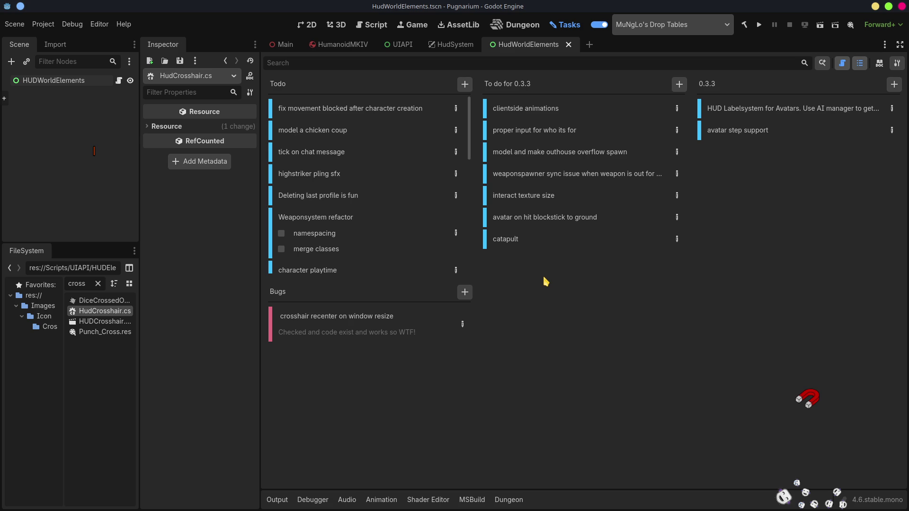
pyautogui.moveTo(808, 399); pyautogui.dragTo(815, 286)
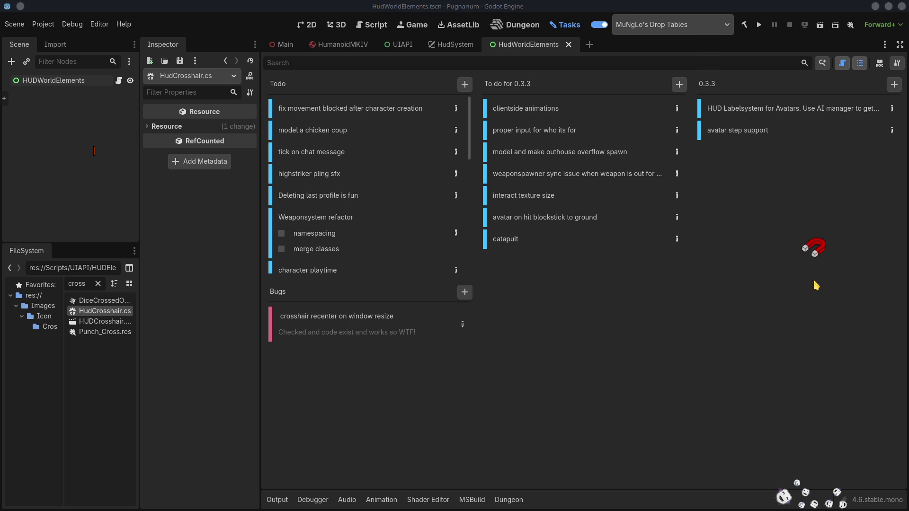